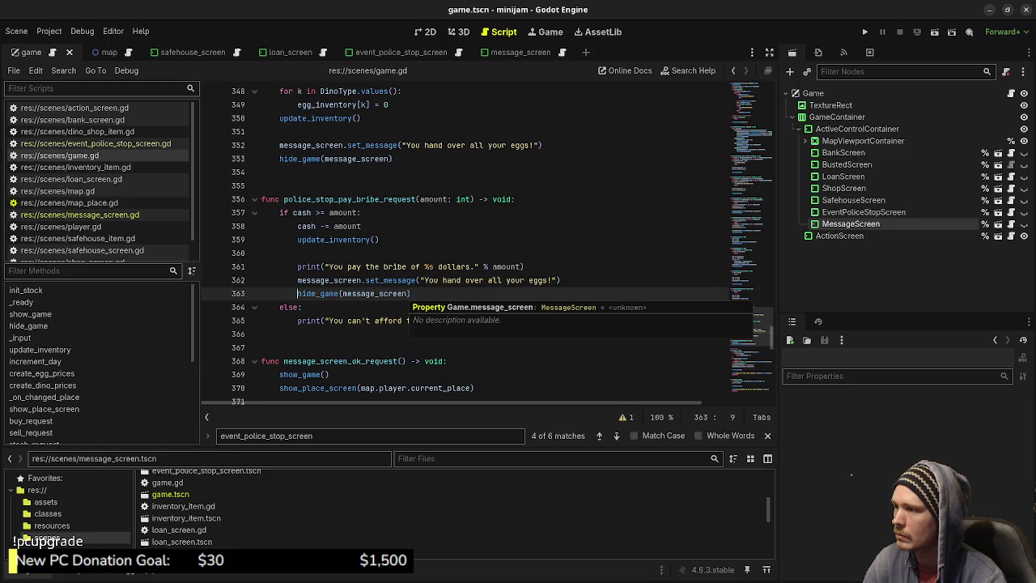
# Show 'You pay the bribe of %s dollars.' via set_message, delete the old print line, and save
pyautogui.moveTo(329, 266); pyautogui.dragTo(476, 266)
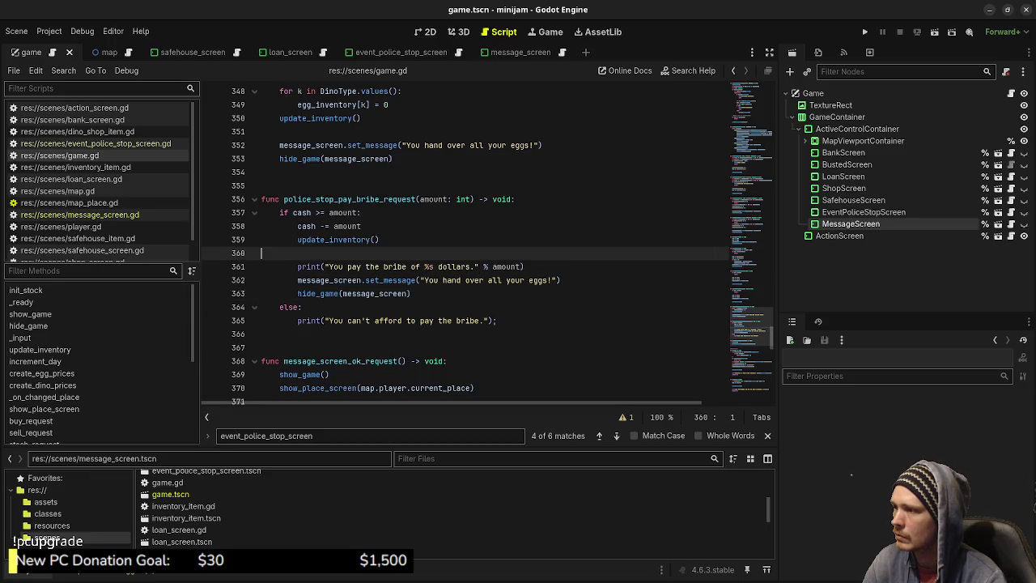
pyautogui.moveTo(324, 266); pyautogui.dragTo(526, 267)
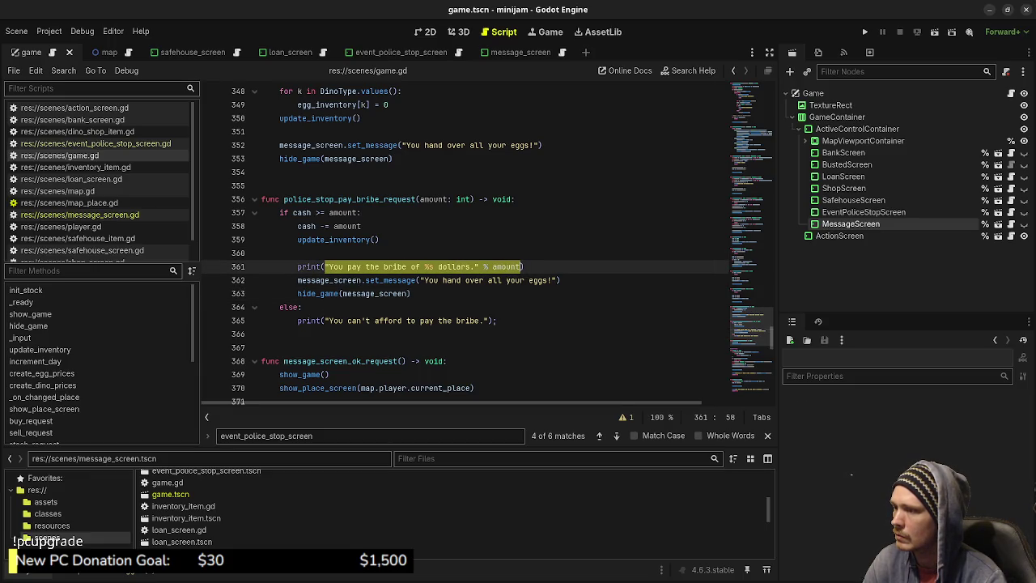
pyautogui.hotkey('ctrl', 'c')
pyautogui.moveTo(419, 280); pyautogui.dragTo(558, 280)
pyautogui.hotkey('ctrl', 'v')
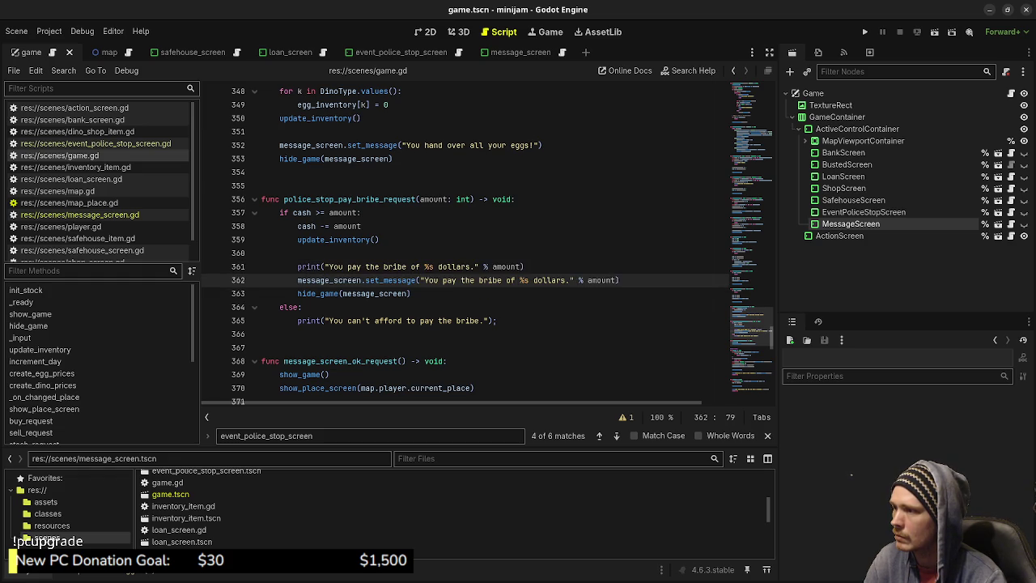
pyautogui.press('Up')
pyautogui.hotkey('shift', 'Up')
pyautogui.press('BackSpace')
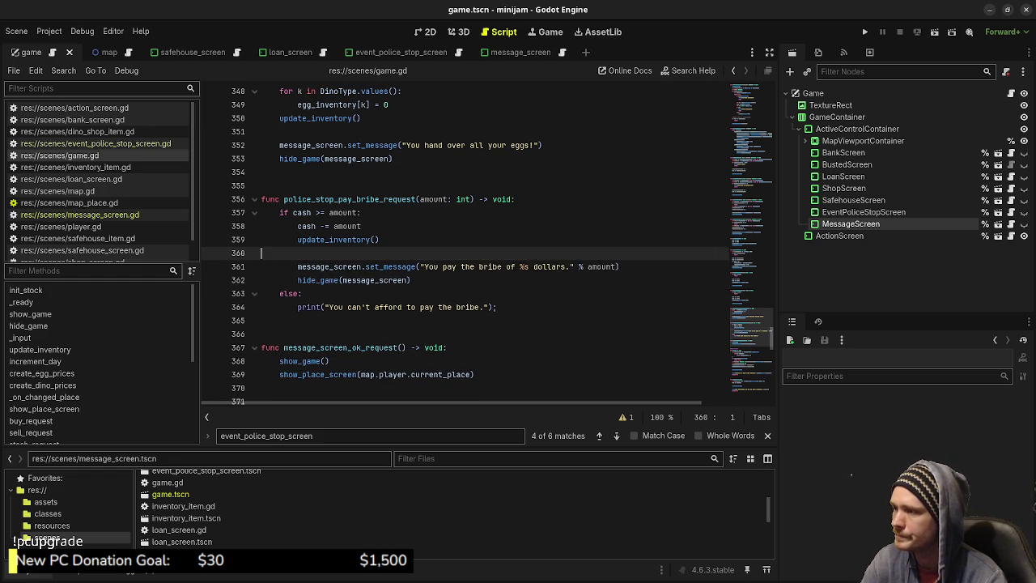
pyautogui.hotkey('ctrl', 's')
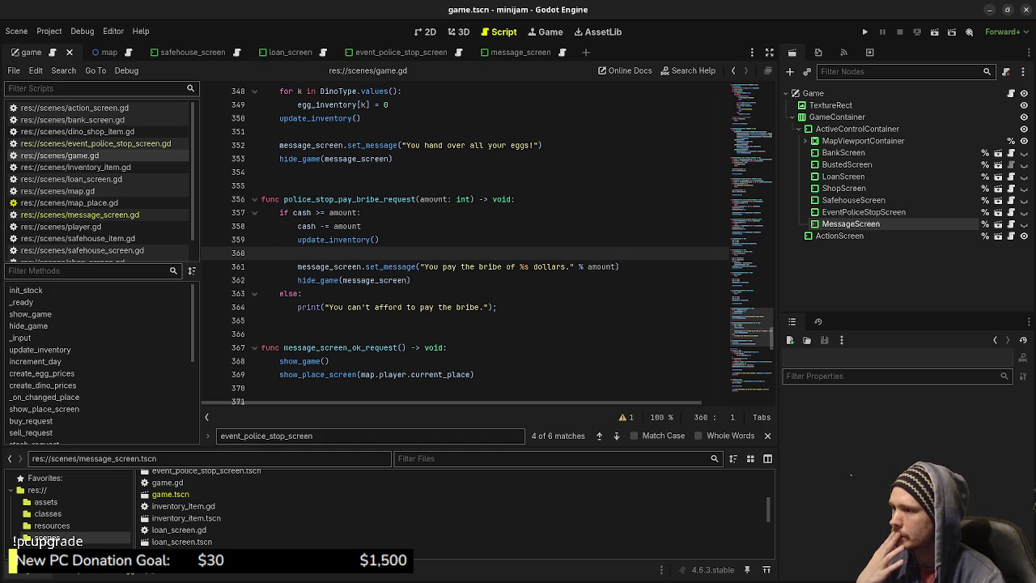
# Add a '# play sfx' comment under the else branch and save the script
pyautogui.click(303, 293)
pyautogui.press('Return')
pyautogui.write('# play sfx')
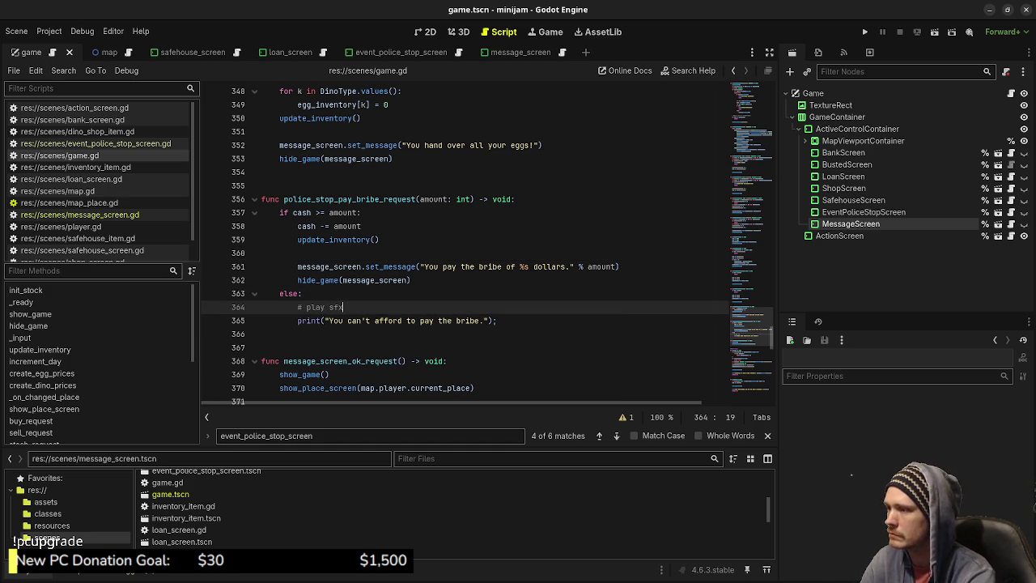
pyautogui.hotkey('ctrl', 's')
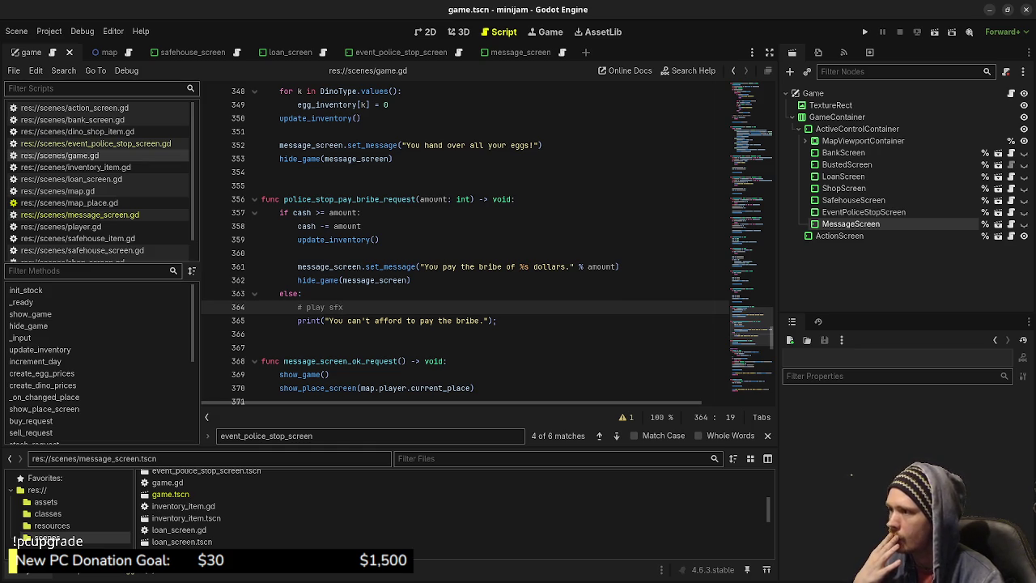
pyautogui.moveTo(411, 280); pyautogui.dragTo(297, 266)
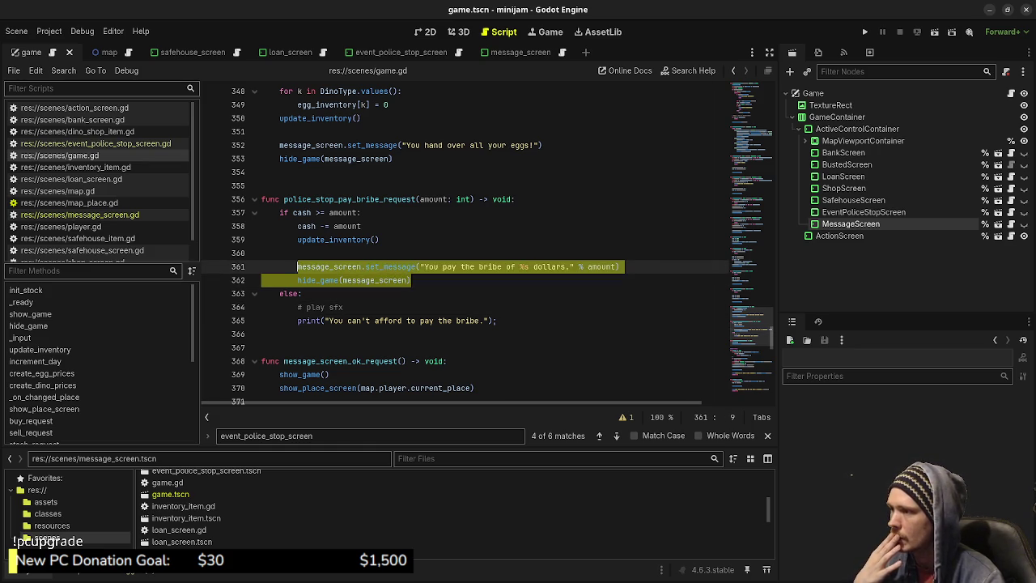
# Copy the set_message and hide_game lines into hatch() below its print line
pyautogui.click(394, 159)
pyautogui.moveTo(393, 158); pyautogui.dragTo(280, 146)
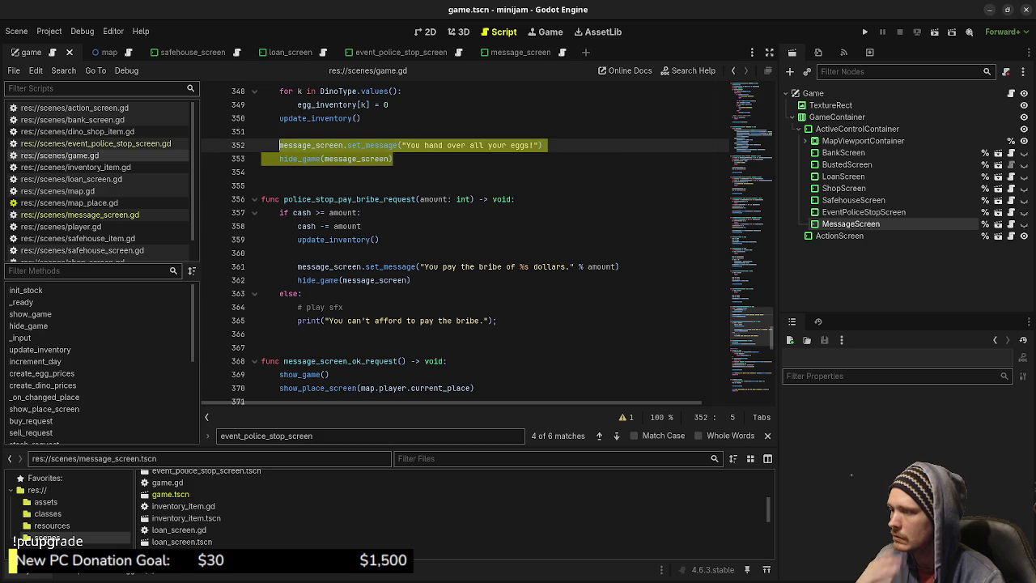
pyautogui.scroll(1, 485, 243)
pyautogui.scroll(4, 486, 243)
pyautogui.scroll(2, 486, 243)
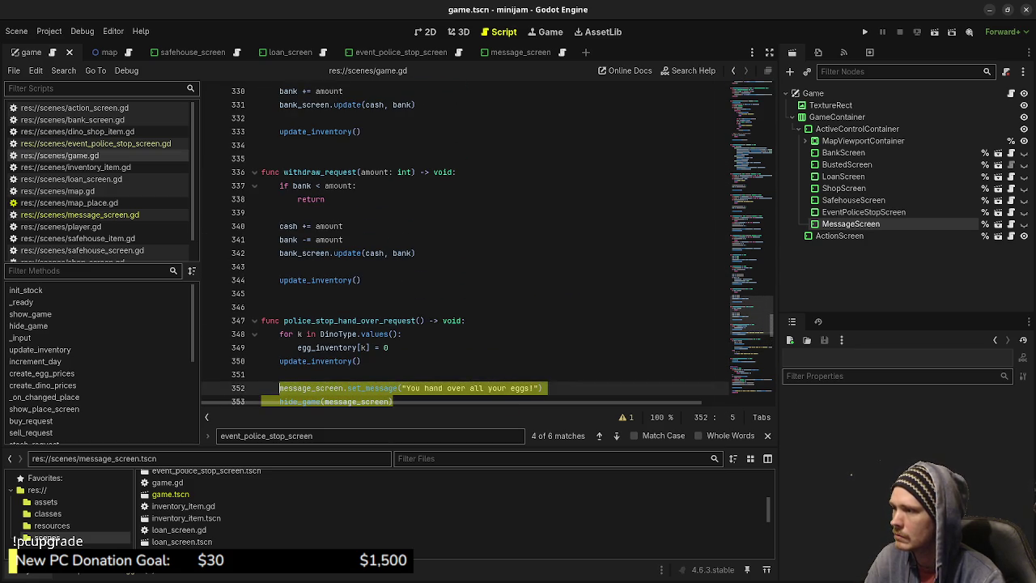
pyautogui.scroll(-1, 466, 243)
pyautogui.scroll(-6, 465, 243)
pyautogui.scroll(-1, 465, 243)
pyautogui.scroll(-3, 466, 243)
pyautogui.scroll(-2, 466, 243)
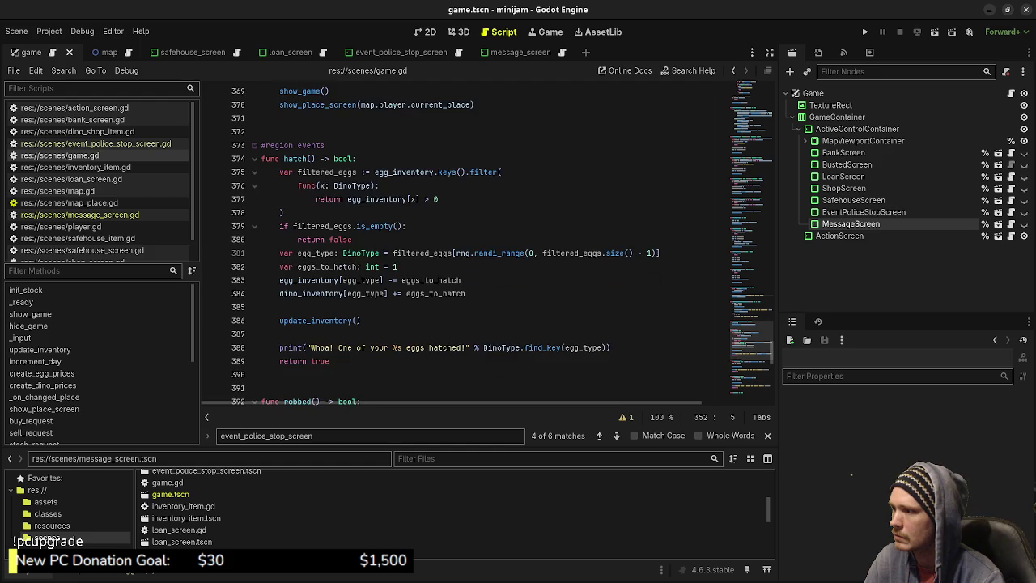
pyautogui.scroll(-1, 465, 242)
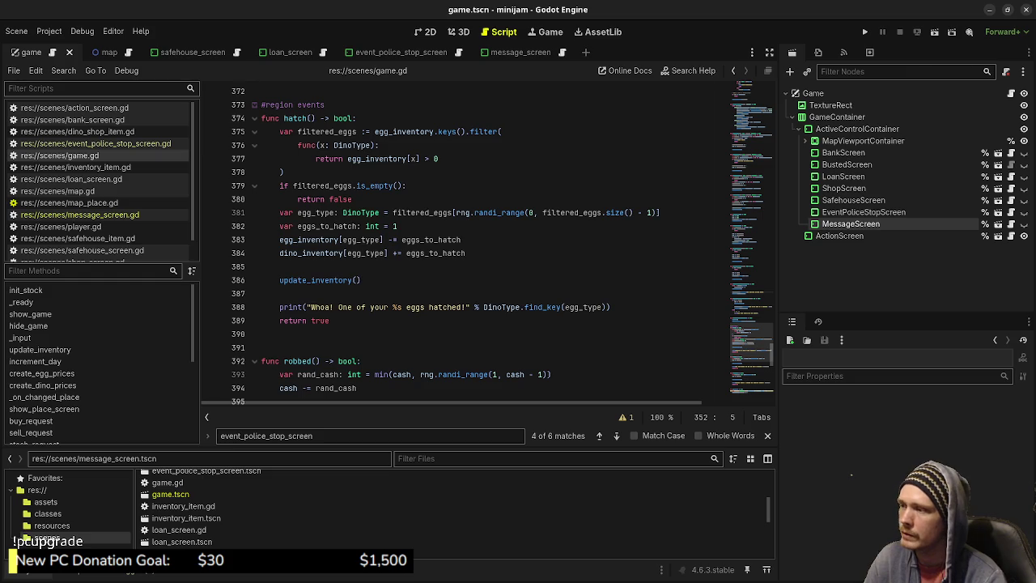
pyautogui.scroll(-2, 465, 242)
pyautogui.scroll(-7, 465, 243)
pyautogui.scroll(-5, 466, 243)
pyautogui.scroll(-2, 466, 243)
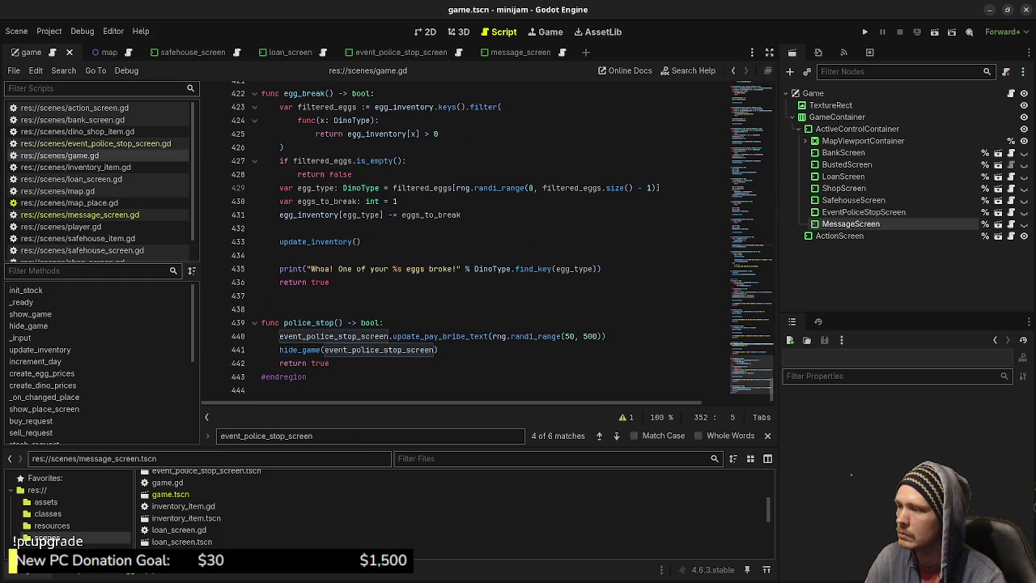
pyautogui.scroll(6, 486, 243)
pyautogui.scroll(7, 486, 243)
pyautogui.scroll(3, 485, 243)
pyautogui.scroll(1, 485, 243)
pyautogui.scroll(-2, 465, 243)
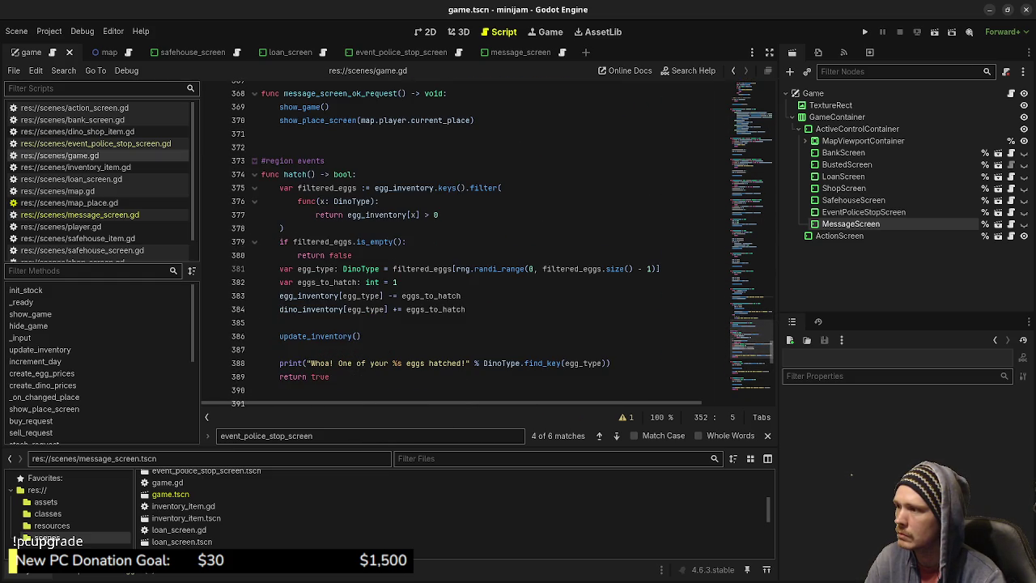
pyautogui.scroll(-1, 465, 243)
pyautogui.scroll(-1, 465, 243)
pyautogui.click(615, 282)
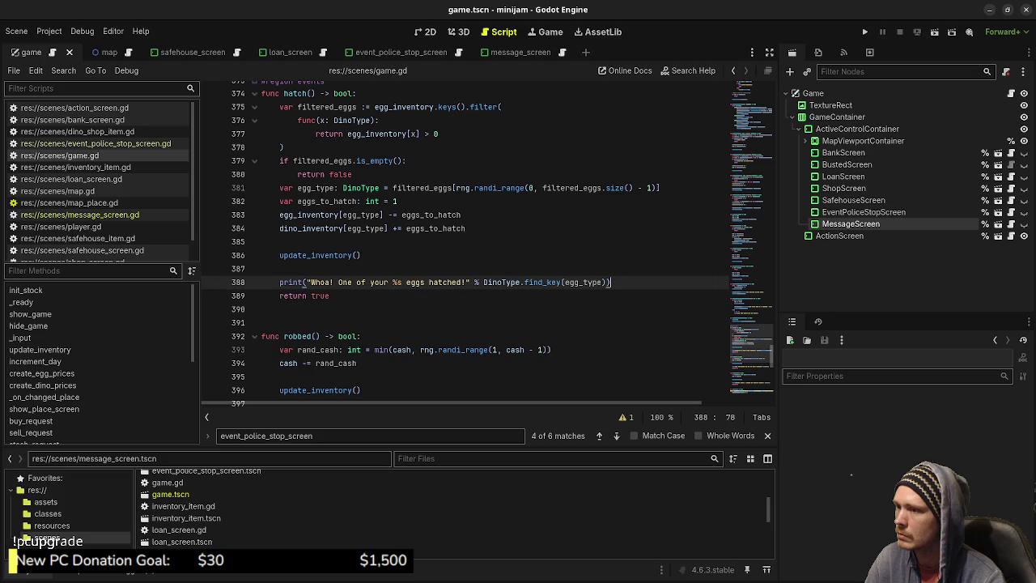
pyautogui.press('Return')
pyautogui.hotkey('ctrl', 'v')
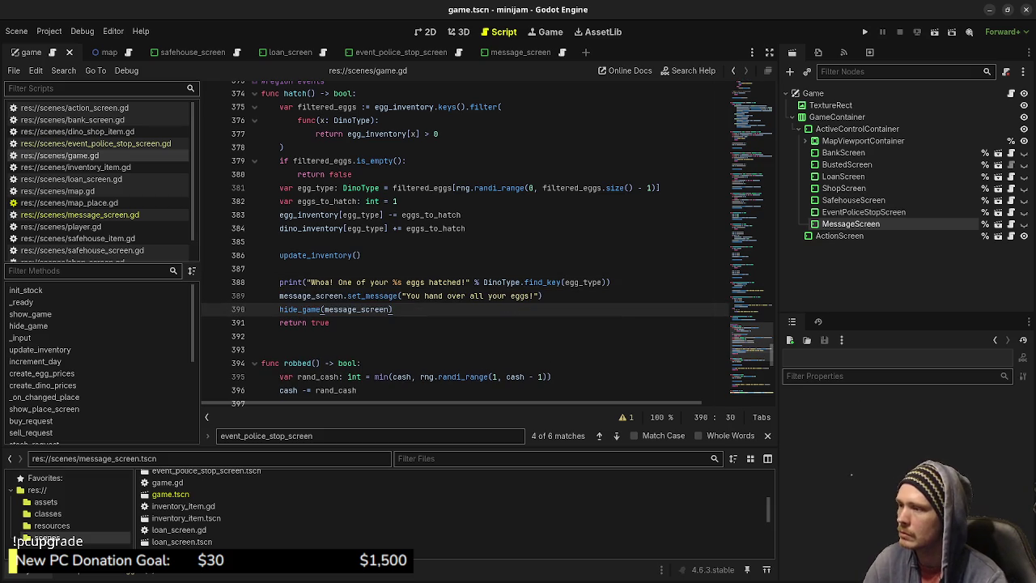
# Replace the pasted message with 'Whoa! One of your %s eggs hatched!'
pyautogui.moveTo(307, 281); pyautogui.dragTo(609, 282)
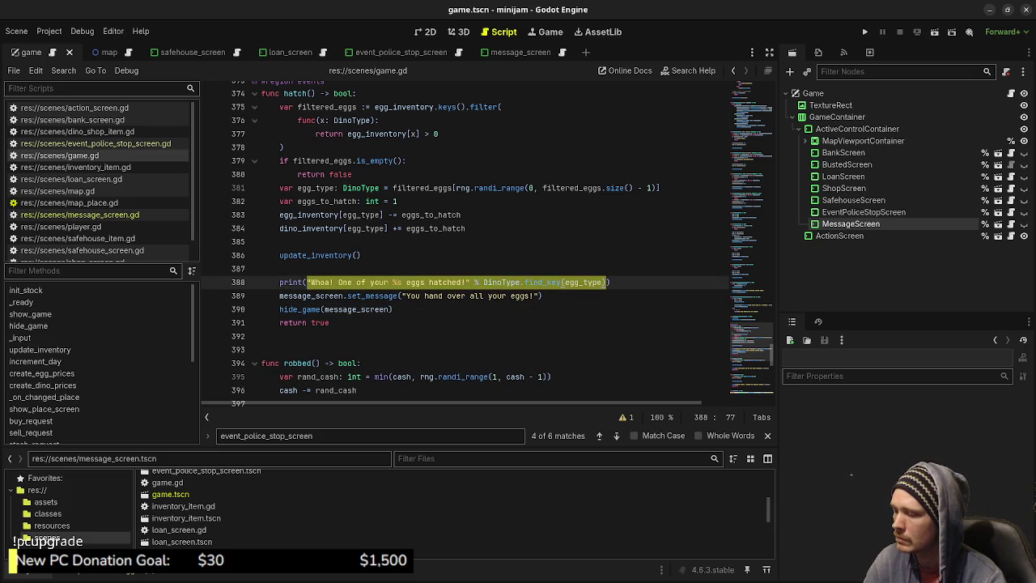
pyautogui.hotkey('ctrl', 'c')
pyautogui.moveTo(401, 295); pyautogui.dragTo(541, 296)
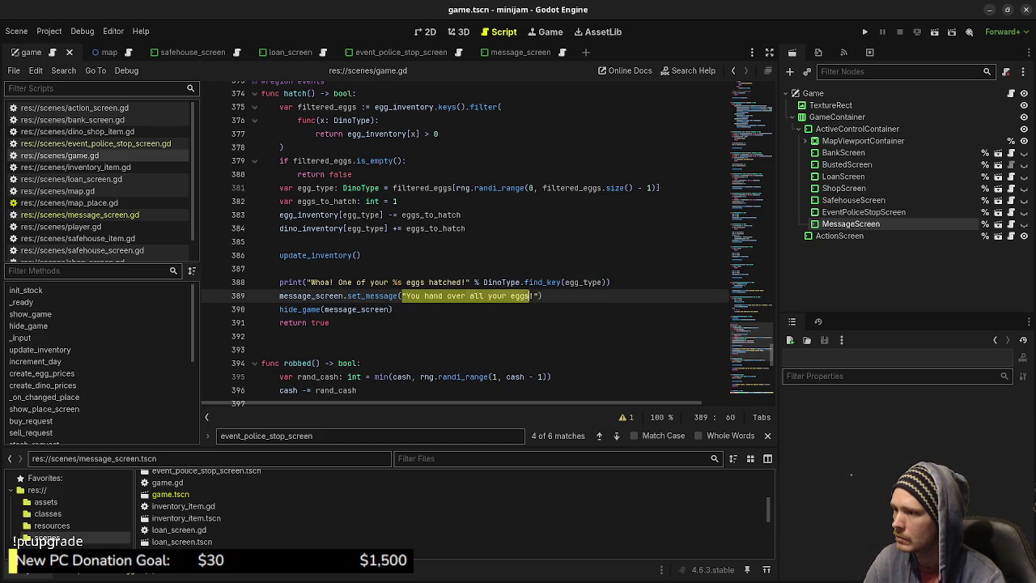
pyautogui.hotkey('ctrl', 'v')
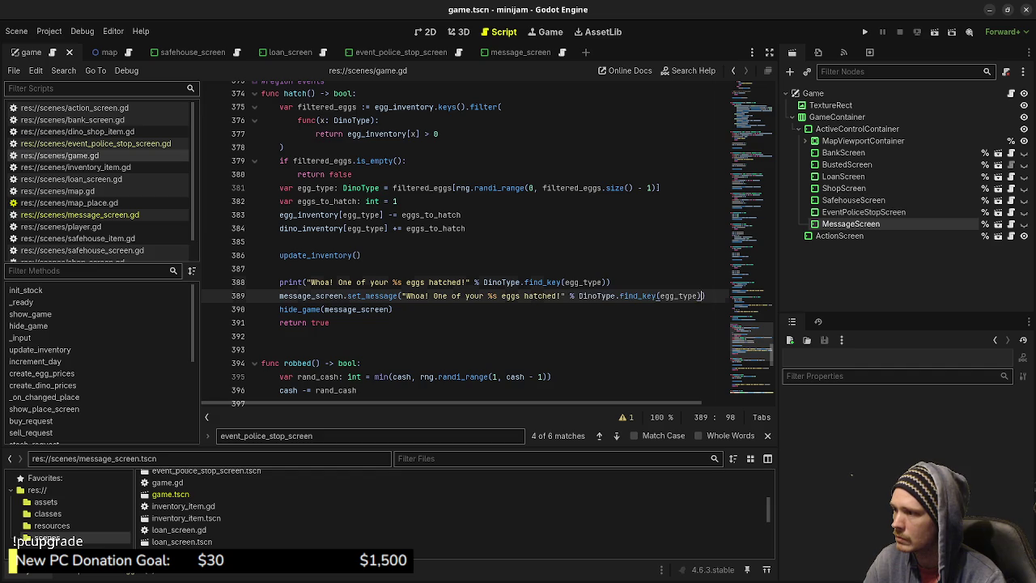
# Comment out the hatch print line with # and save the script
pyautogui.click(280, 282)
pyautogui.write('//')
pyautogui.press('BackSpace')
pyautogui.press('BackSpace')
pyautogui.write('#')
pyautogui.hotkey('ctrl', 's')
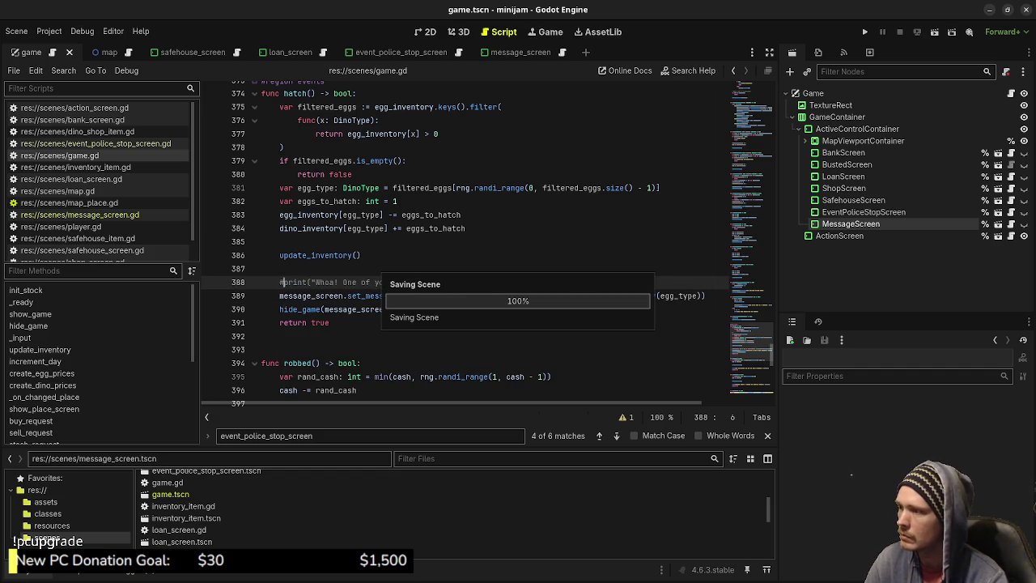
pyautogui.scroll(-2, 465, 243)
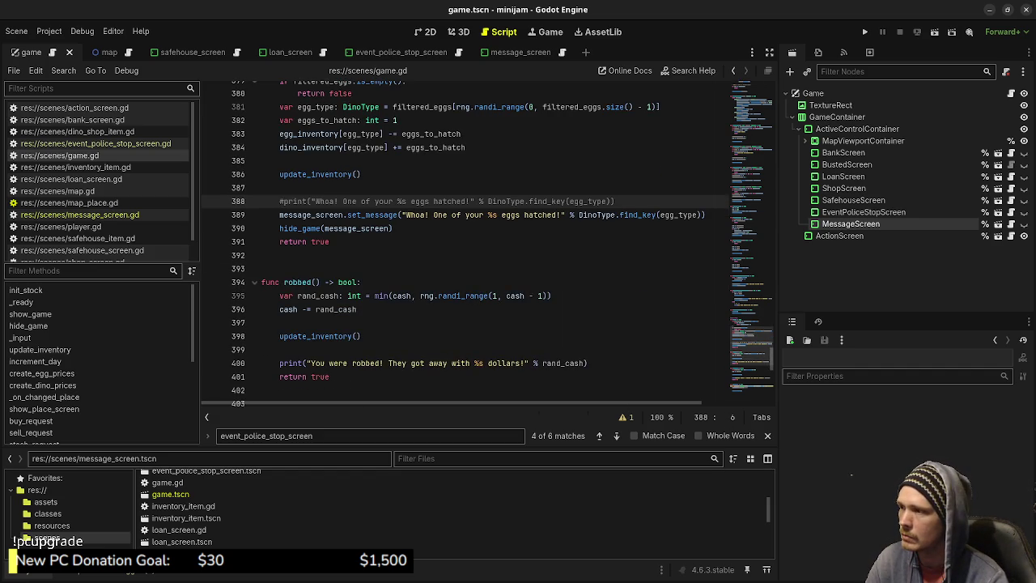
pyautogui.moveTo(393, 228); pyautogui.dragTo(279, 214)
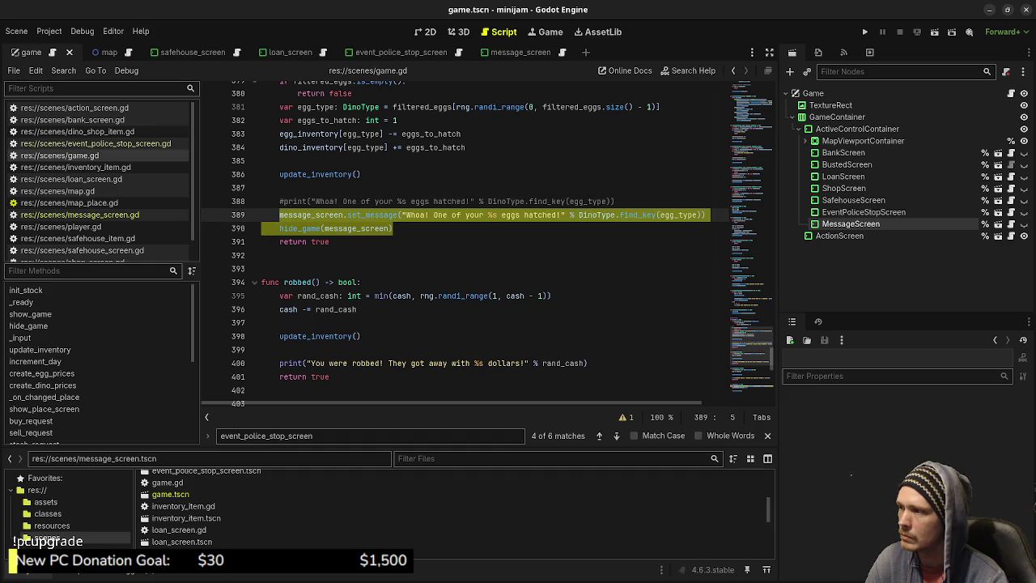
# Make robbed() show its robbery message via set_message and comment out its print
pyautogui.click(599, 363)
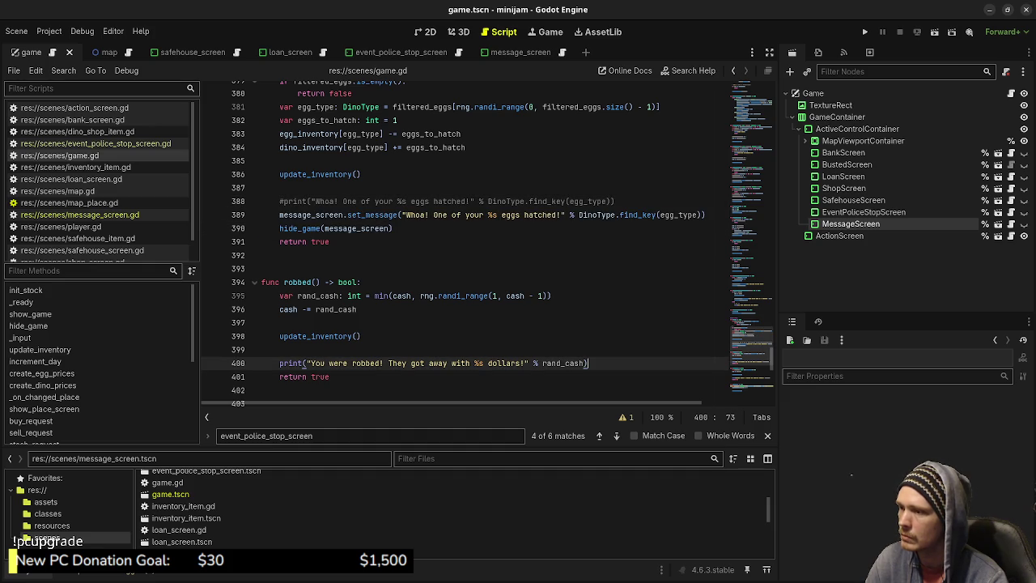
pyautogui.press('Return')
pyautogui.hotkey('ctrl', 'v')
pyautogui.moveTo(308, 363); pyautogui.dragTo(584, 362)
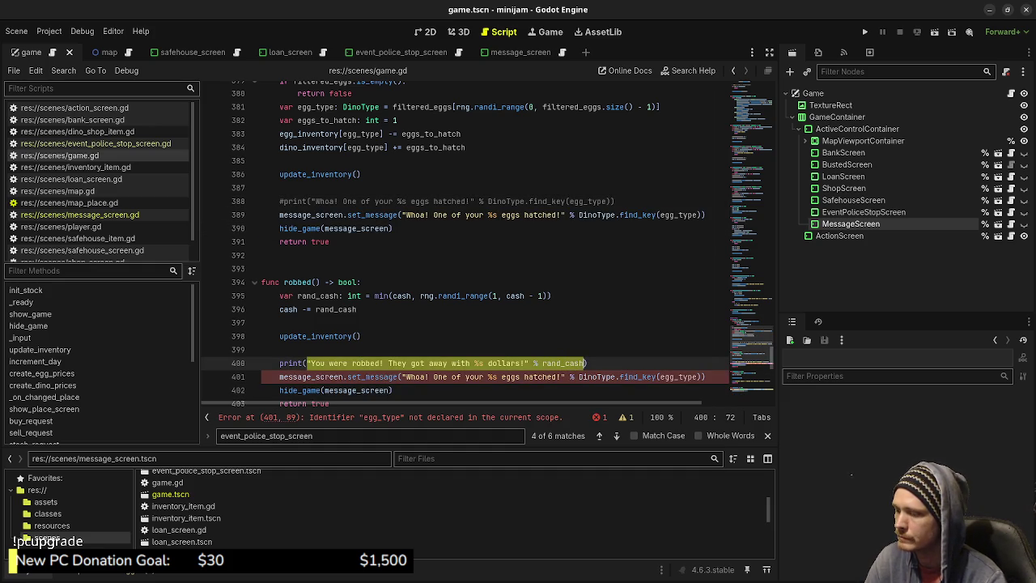
pyautogui.hotkey('ctrl', 'c')
pyautogui.moveTo(404, 376); pyautogui.dragTo(701, 376)
pyautogui.hotkey('ctrl', 'v')
pyautogui.click(279, 362)
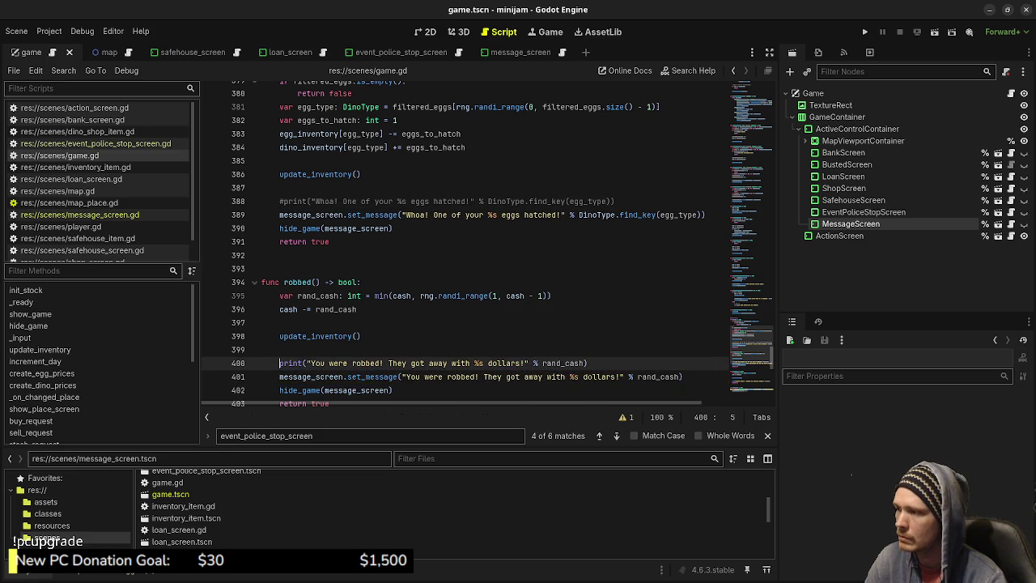
pyautogui.write('#')
# Copy the set_message and hide_game lines into cash_find below its print
pyautogui.scroll(-6, 466, 242)
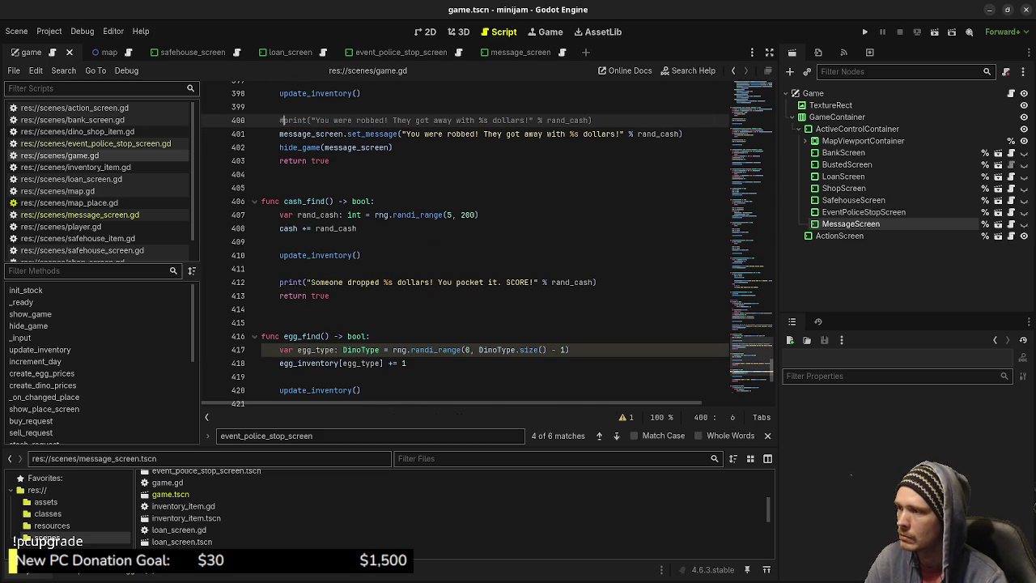
pyautogui.click(596, 282)
pyautogui.press('Return')
pyautogui.hotkey('ctrl', 'v')
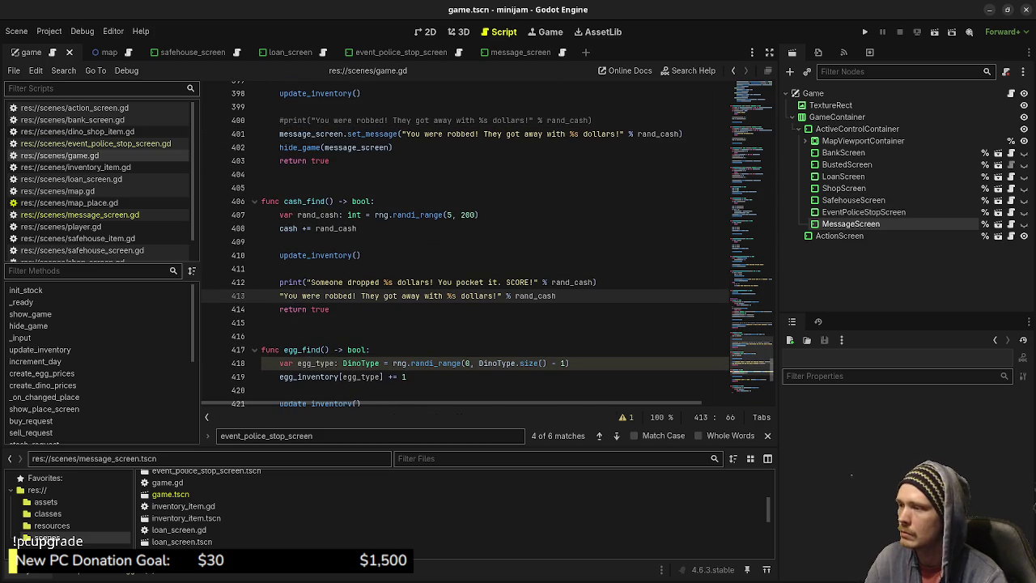
pyautogui.hotkey('ctrl', 'z')
pyautogui.moveTo(392, 147); pyautogui.dragTo(279, 134)
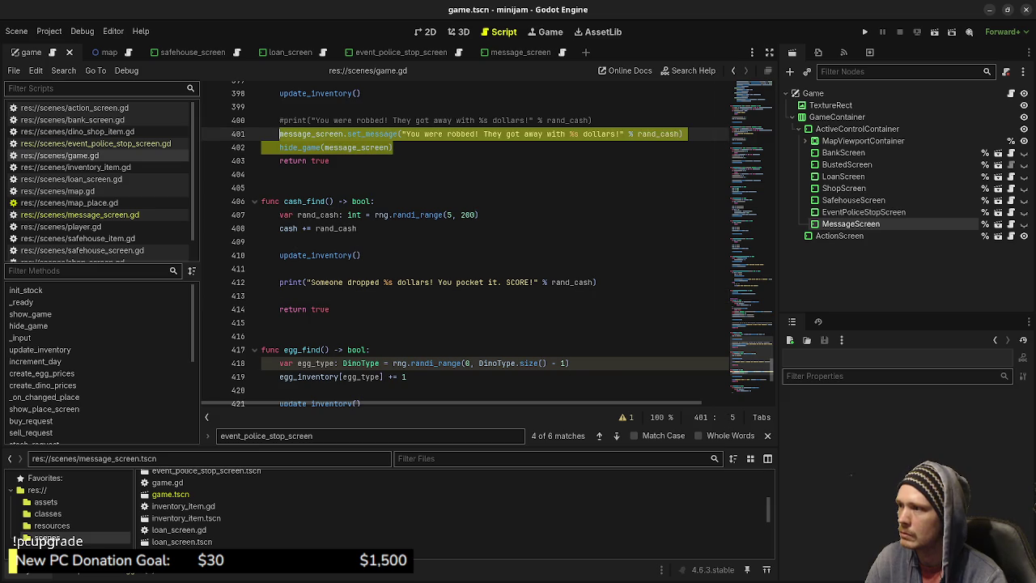
pyautogui.hotkey('ctrl', 'c')
pyautogui.click(324, 296)
pyautogui.hotkey('ctrl', 'v')
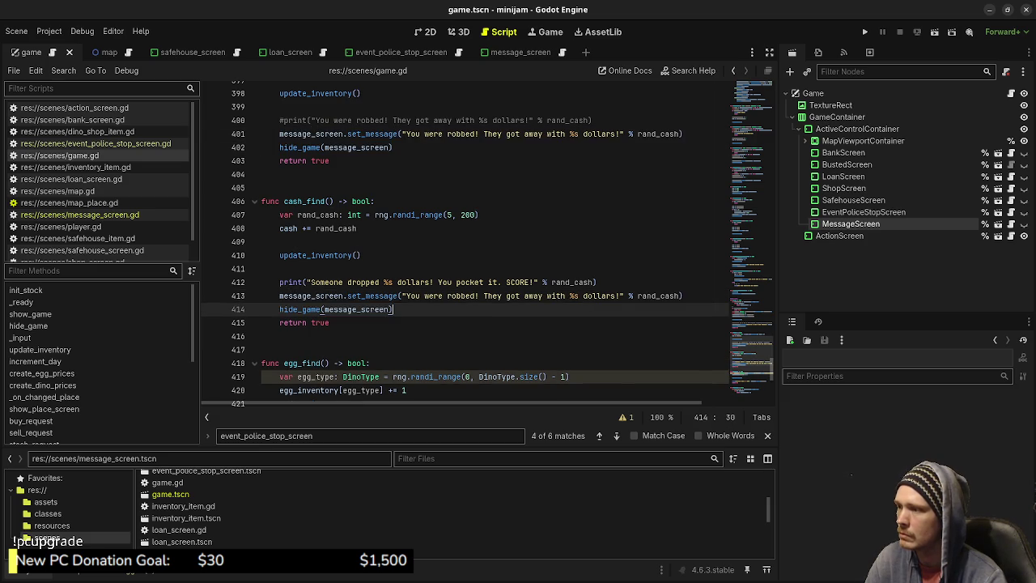
# Set cash_find's message to 'Someone dropped %s dollars! You pocket it. SCORE!' and comment out the print
pyautogui.moveTo(307, 282); pyautogui.dragTo(594, 282)
pyautogui.moveTo(403, 296)
pyautogui.mouseDown()
pyautogui.moveTo(474, 295)
pyautogui.moveTo(324, 295)
pyautogui.moveTo(680, 295)
pyautogui.mouseUp()
pyautogui.hotkey('ctrl', 'v')
pyautogui.click(386, 309)
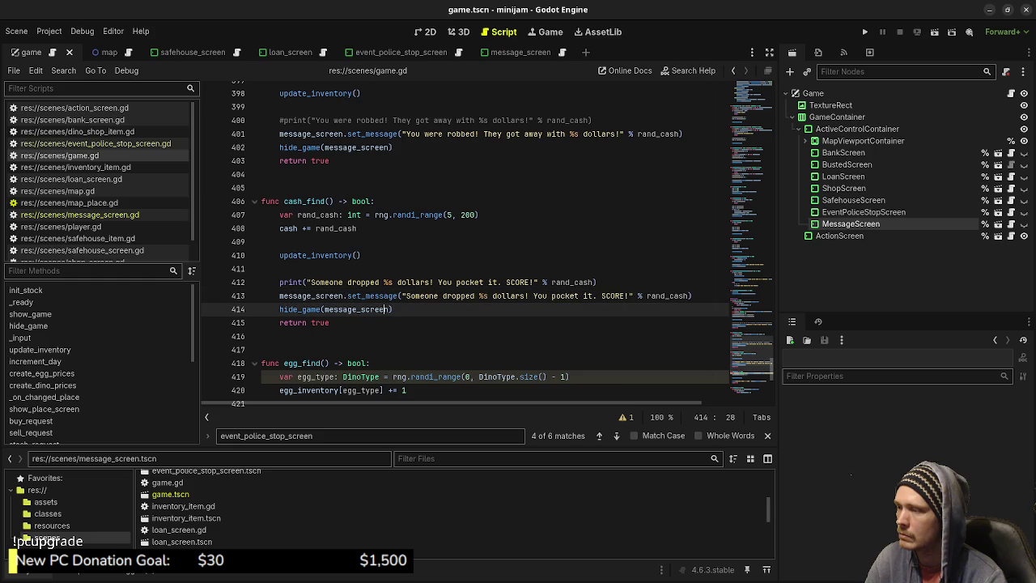
pyautogui.click(280, 281)
pyautogui.hotkey('ctrl', 'k')
pyautogui.scroll(-2, 466, 243)
pyautogui.scroll(-2, 466, 243)
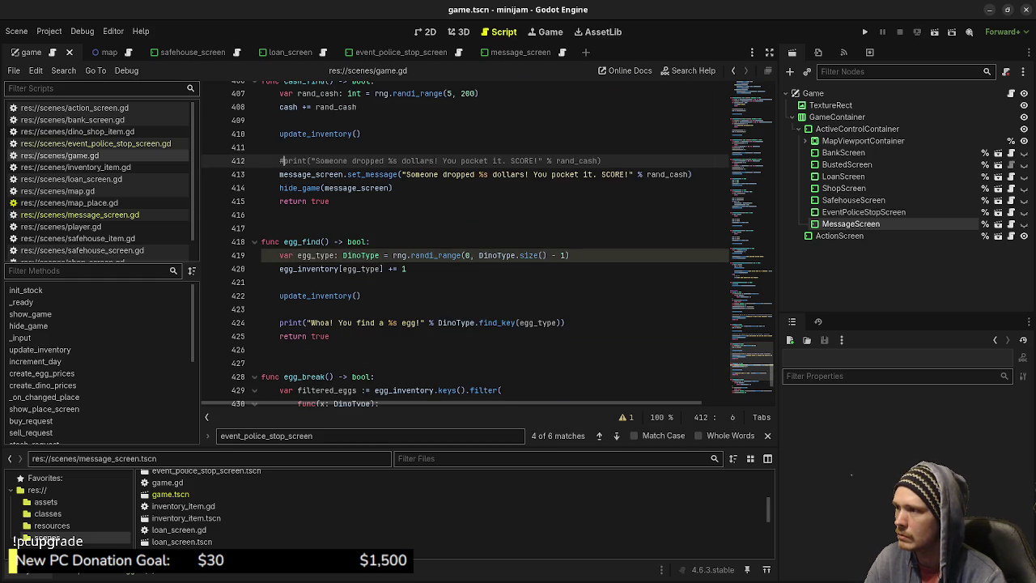
# Make egg_find show its found-egg message via set_message and comment out its print
pyautogui.moveTo(392, 188); pyautogui.dragTo(280, 174)
pyautogui.hotkey('ctrl', 'c')
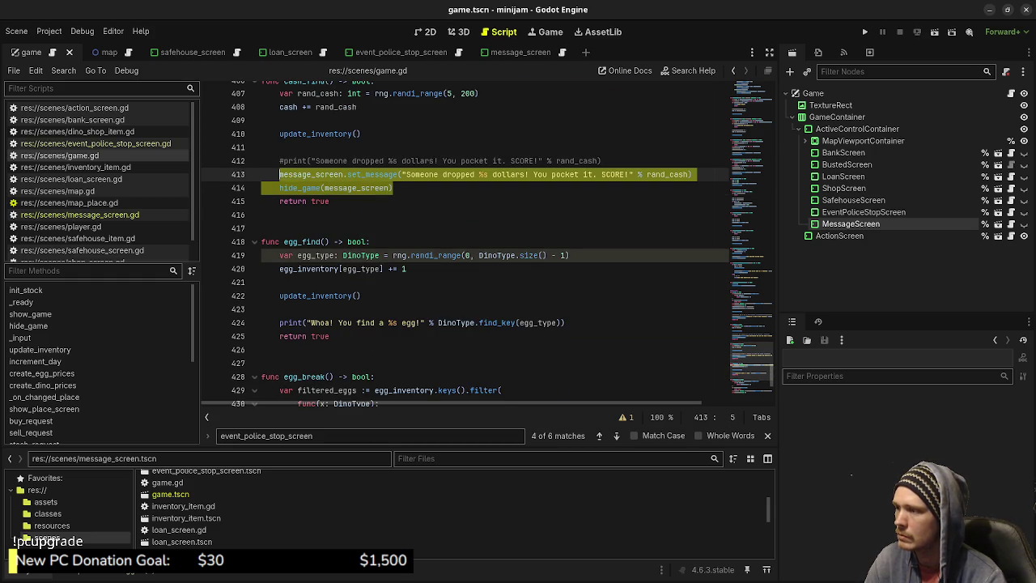
pyautogui.click(565, 323)
pyautogui.press('Return')
pyautogui.hotkey('ctrl', 'v')
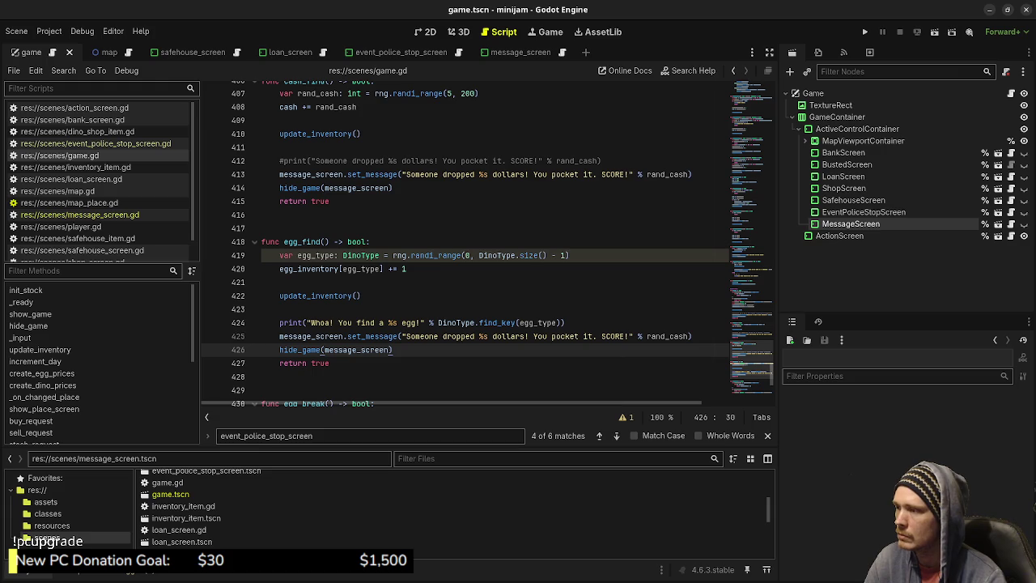
pyautogui.moveTo(307, 322); pyautogui.dragTo(562, 322)
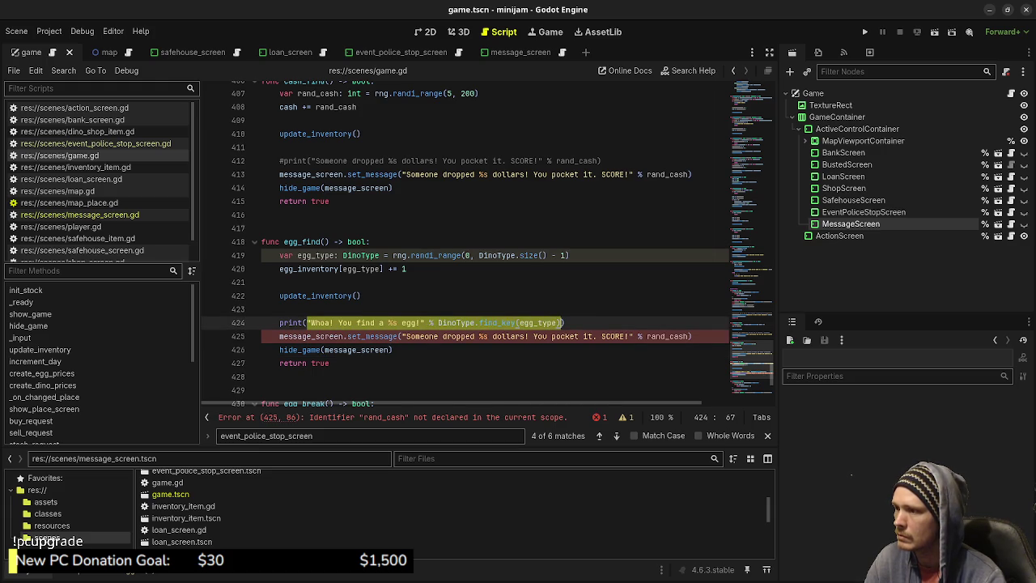
pyautogui.moveTo(402, 336); pyautogui.dragTo(689, 336)
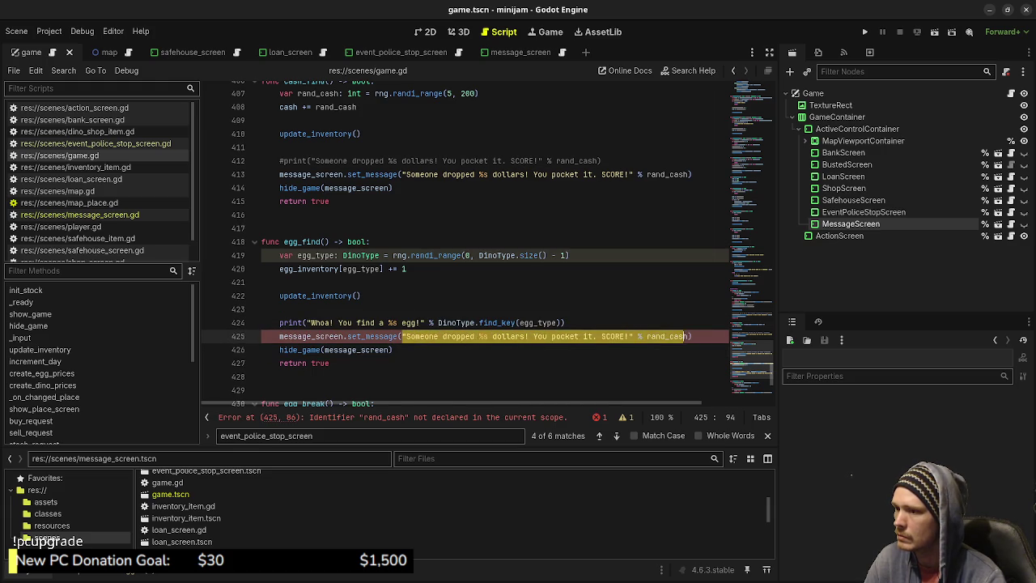
pyautogui.hotkey('ctrl', 'v')
pyautogui.click(279, 323)
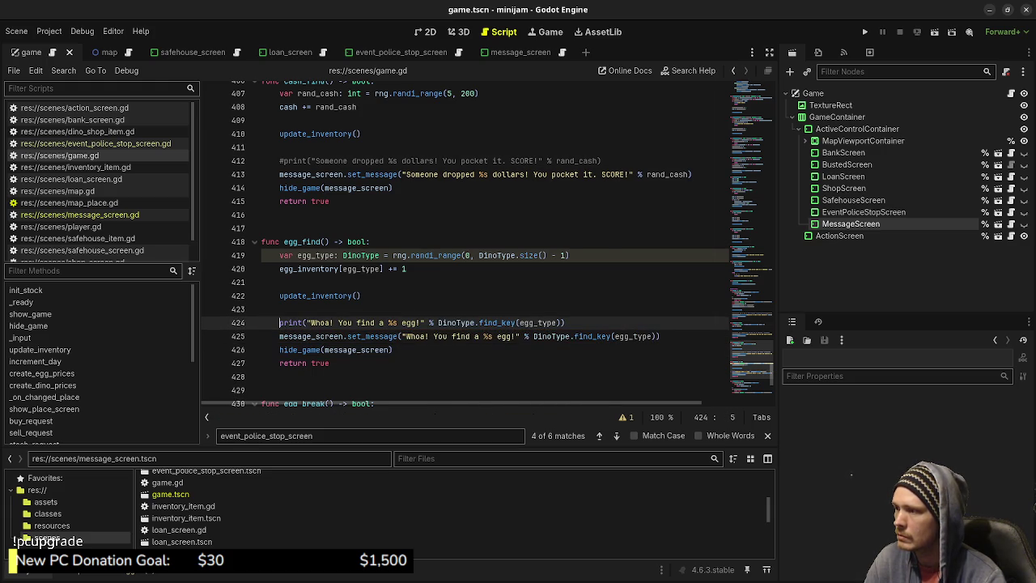
pyautogui.write('#')
# Add set_message and hide_game to egg_break with its broken-egg message, and save
pyautogui.scroll(-4, 466, 243)
pyautogui.scroll(-1, 485, 243)
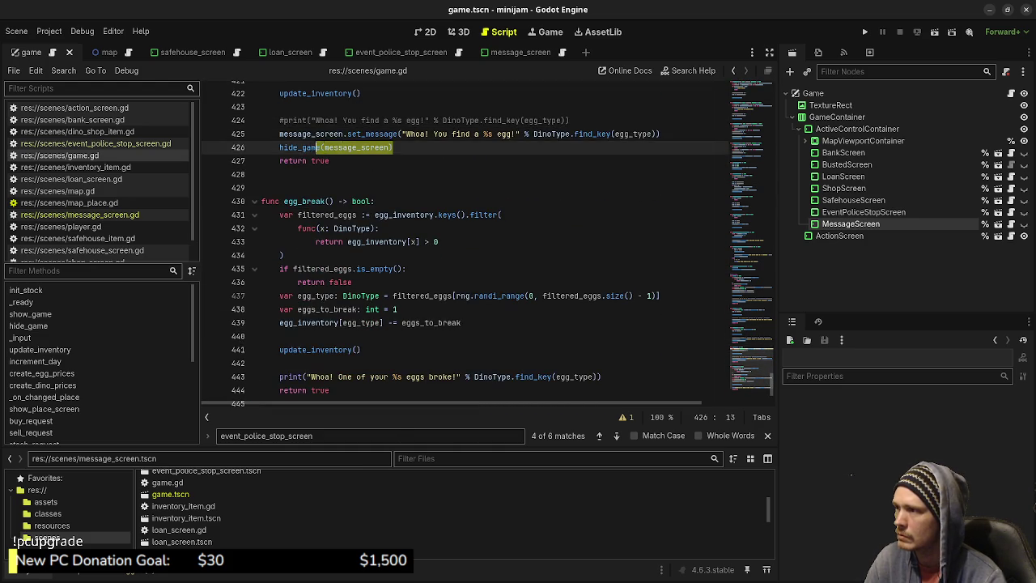
pyautogui.moveTo(390, 147); pyautogui.dragTo(281, 134)
pyautogui.scroll(-2, 465, 243)
pyautogui.click(603, 296)
pyautogui.press('Return')
pyautogui.hotkey('ctrl', 'v')
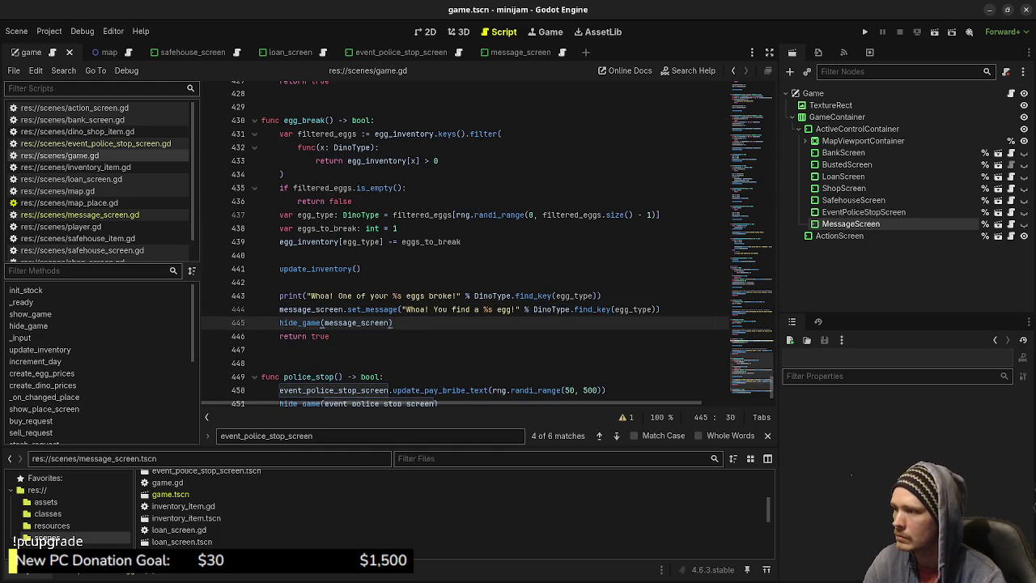
pyautogui.moveTo(307, 295); pyautogui.dragTo(598, 296)
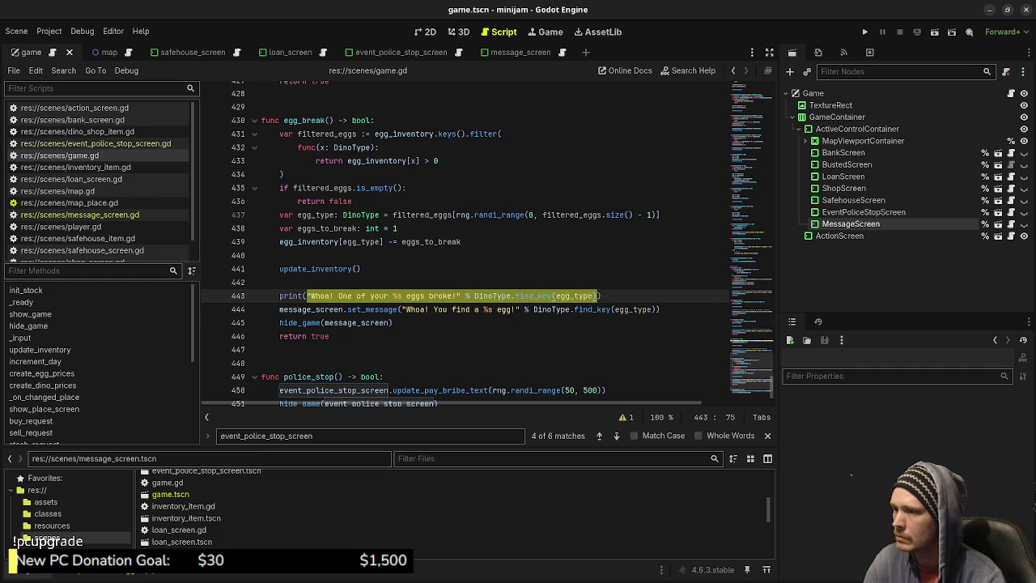
pyautogui.moveTo(402, 309); pyautogui.dragTo(659, 309)
pyautogui.hotkey('ctrl', 'v')
pyautogui.hotkey('ctrl', 's')
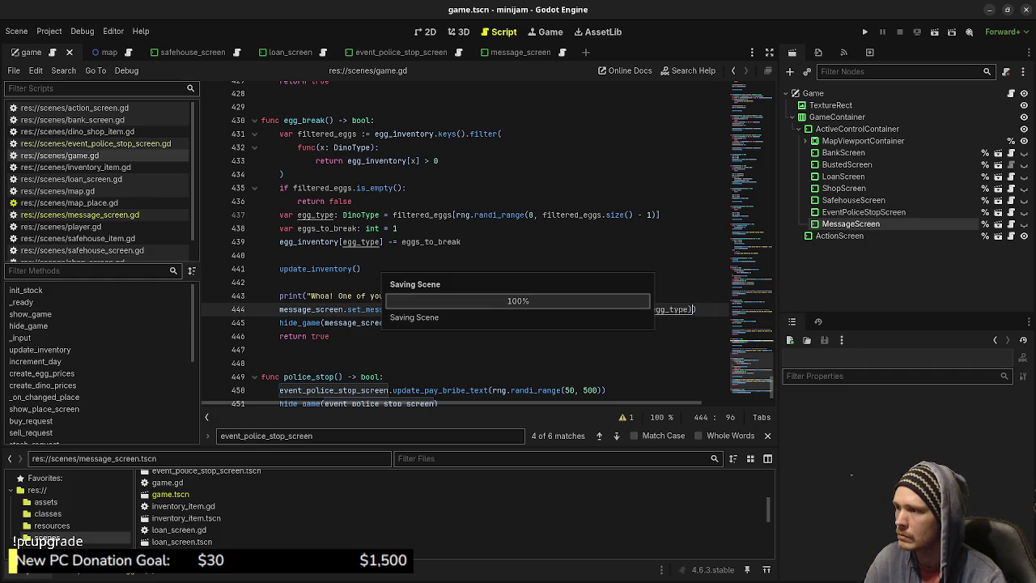
# Comment out egg_break's print line and save the script
pyautogui.click(280, 296)
pyautogui.write('#')
pyautogui.hotkey('ctrl', 's')
pyautogui.click(344, 322)
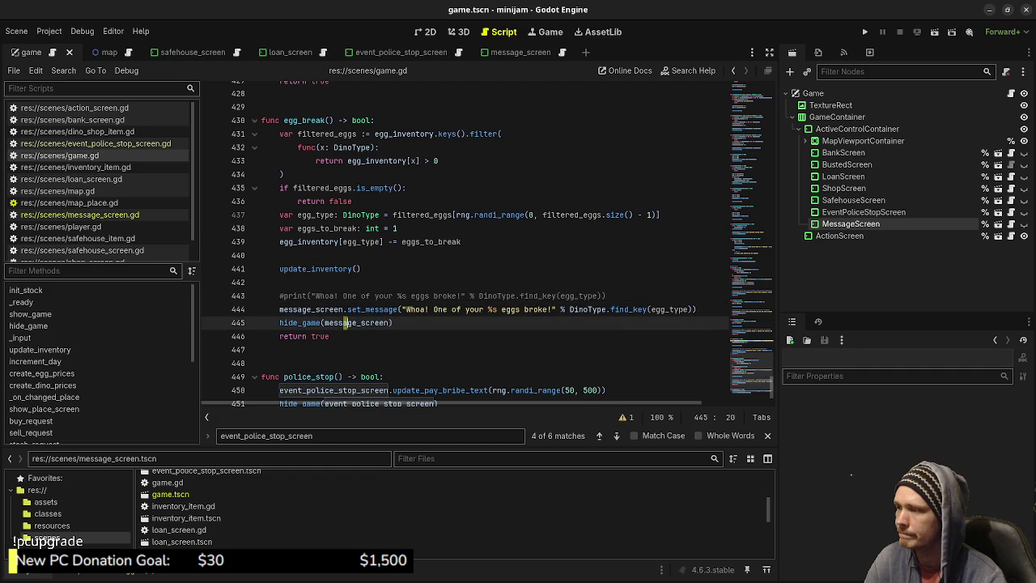
pyautogui.scroll(-2, 344, 322)
pyautogui.hotkey('ctrl', 's')
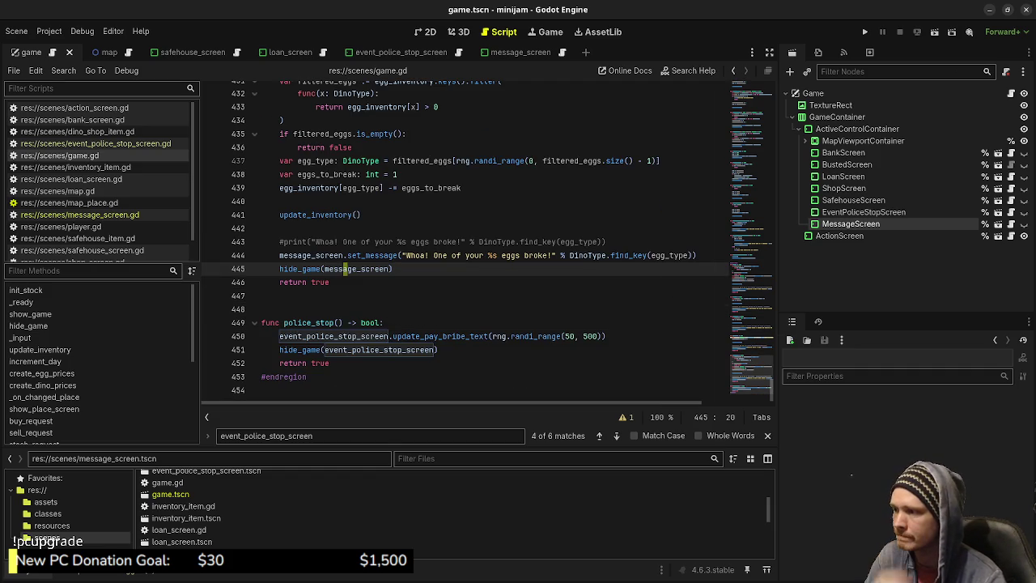
pyautogui.scroll(2, 466, 243)
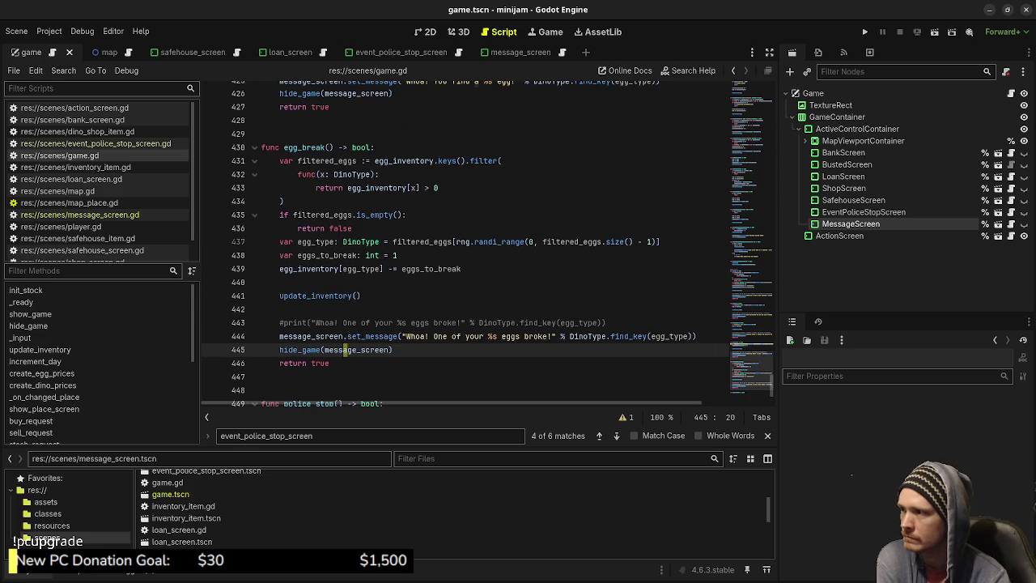
pyautogui.scroll(2, 486, 243)
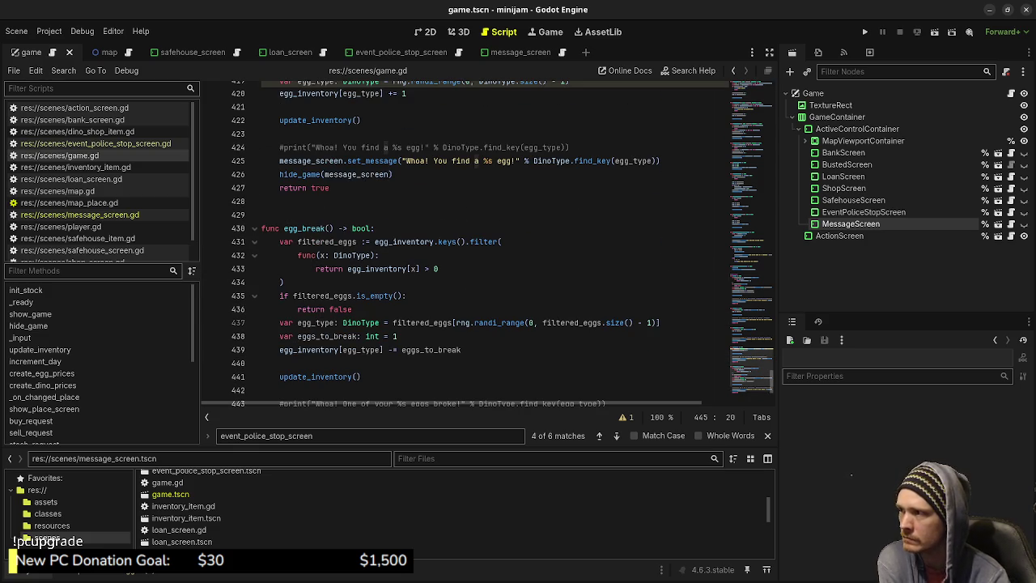
# Test-run the game, travel to the Dino Shop to see the robbery message, then stop it
pyautogui.scroll(3, 486, 243)
pyautogui.click(865, 32)
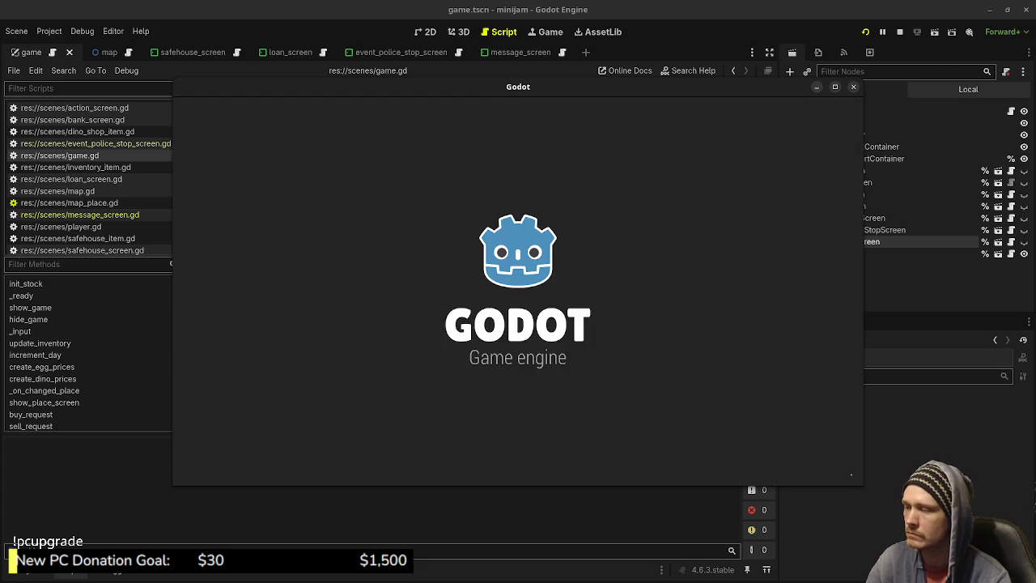
pyautogui.click(543, 279)
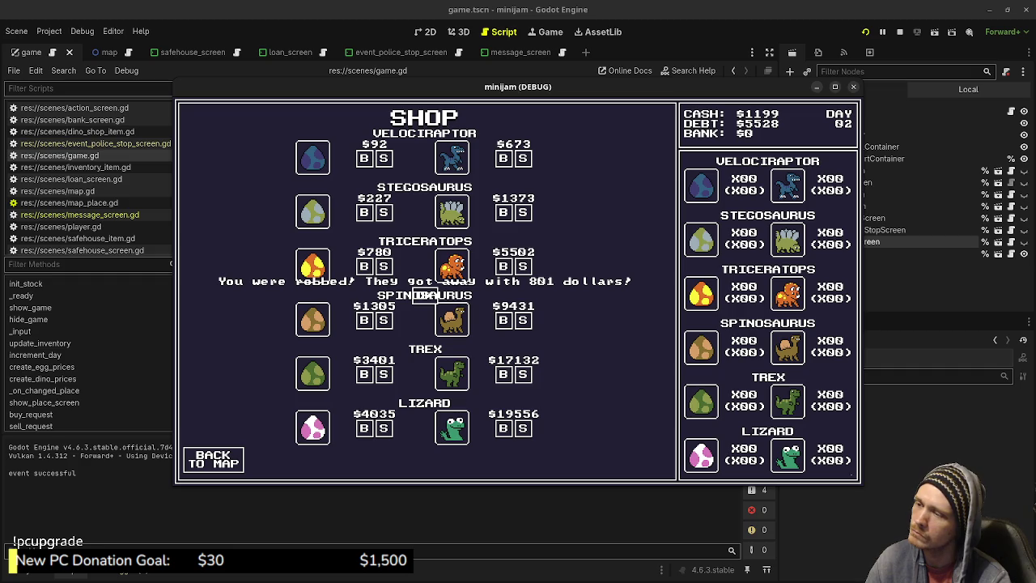
pyautogui.click(900, 31)
# Comment out show_place_screen and the police_stop if/return lines in _on_changed_place, and save
pyautogui.scroll(5, 486, 243)
pyautogui.scroll(5, 485, 243)
pyautogui.scroll(3, 486, 243)
pyautogui.scroll(3, 486, 243)
pyautogui.scroll(3, 486, 242)
pyautogui.scroll(3, 486, 243)
pyautogui.scroll(5, 486, 242)
pyautogui.scroll(5, 486, 242)
pyautogui.scroll(5, 486, 243)
pyautogui.scroll(5, 485, 243)
pyautogui.scroll(4, 486, 243)
pyautogui.scroll(4, 486, 243)
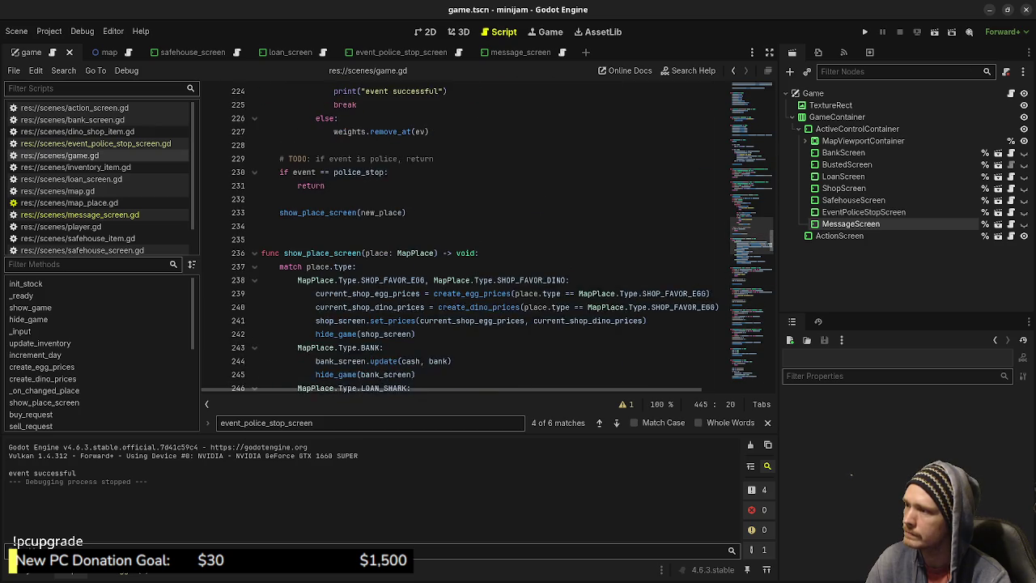
pyautogui.scroll(4, 485, 243)
pyautogui.click(280, 374)
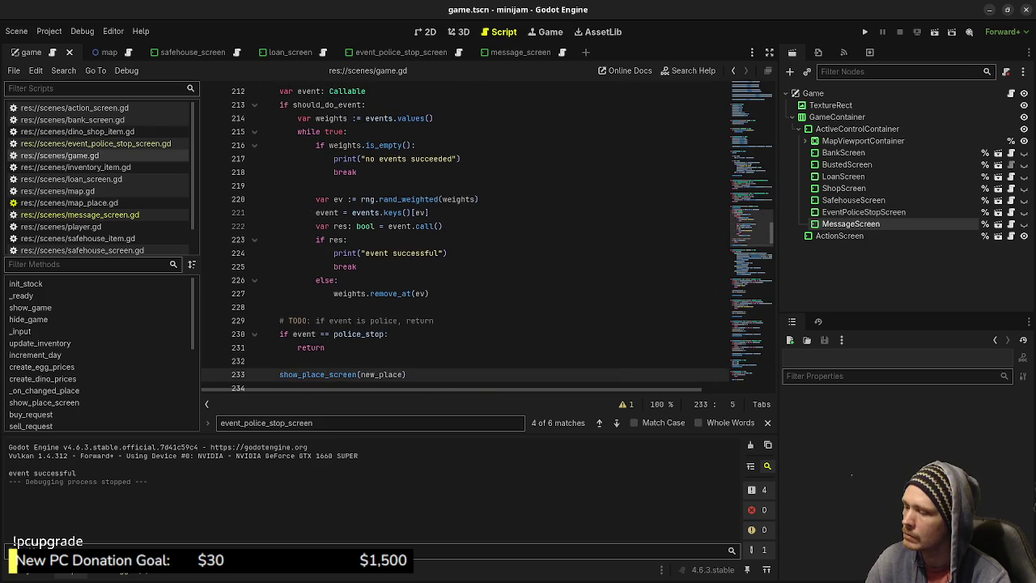
pyautogui.write('#')
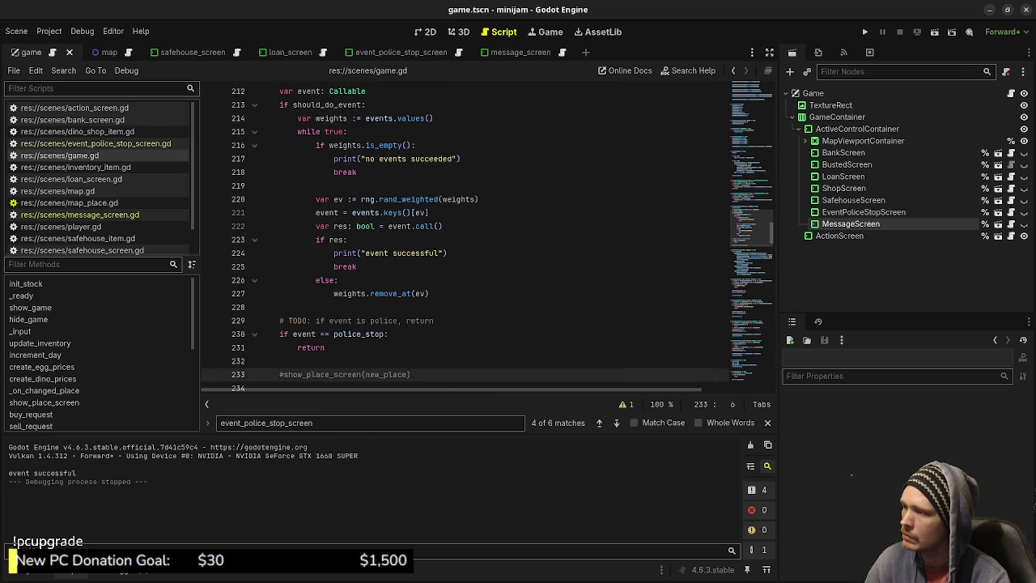
pyautogui.click(280, 333)
pyautogui.write('#')
pyautogui.click(298, 348)
pyautogui.write('#')
pyautogui.hotkey('ctrl', 's')
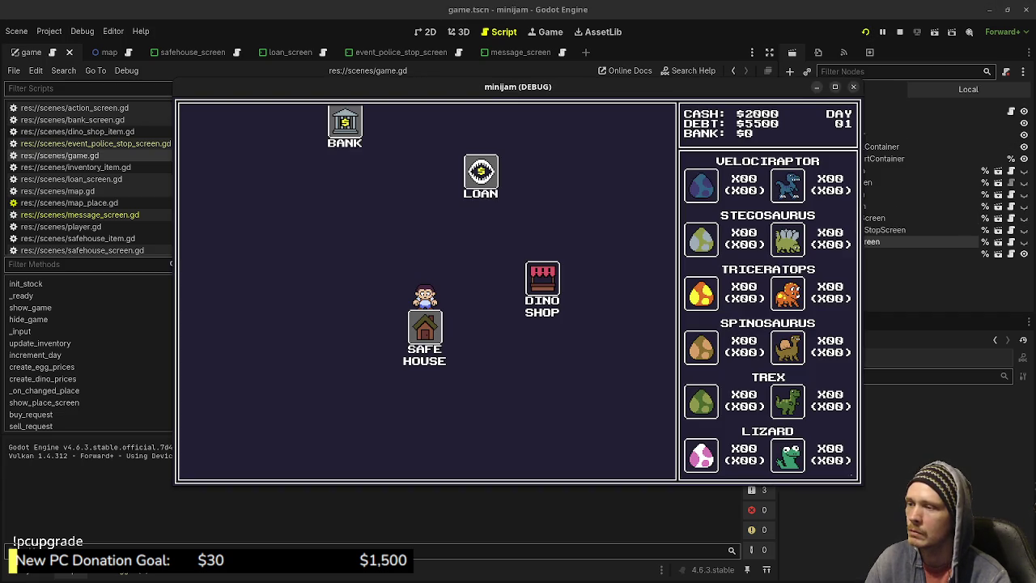
# Re-test by traveling to the Dino Shop in the running game, then stop it
pyautogui.click(542, 280)
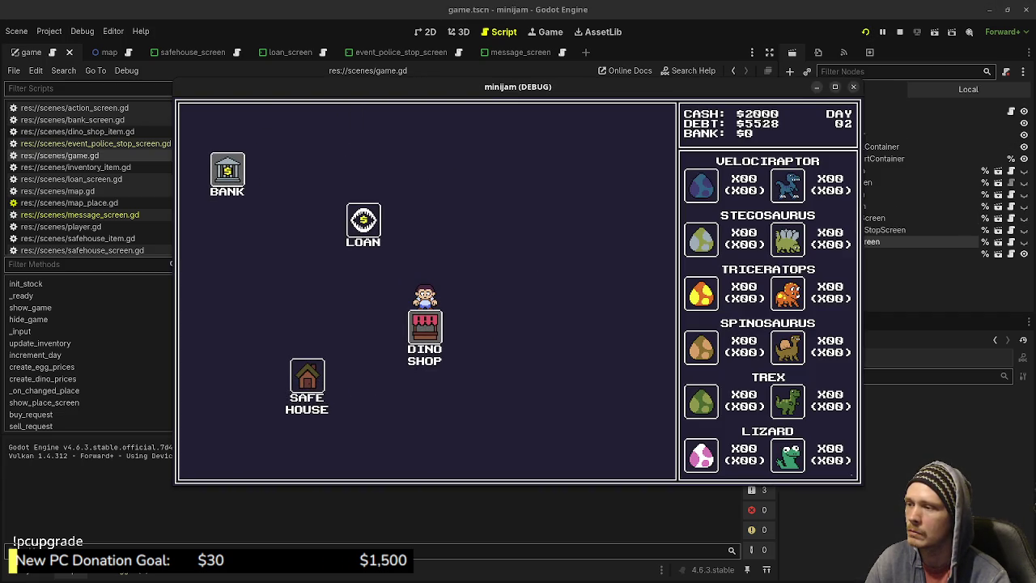
pyautogui.click(899, 32)
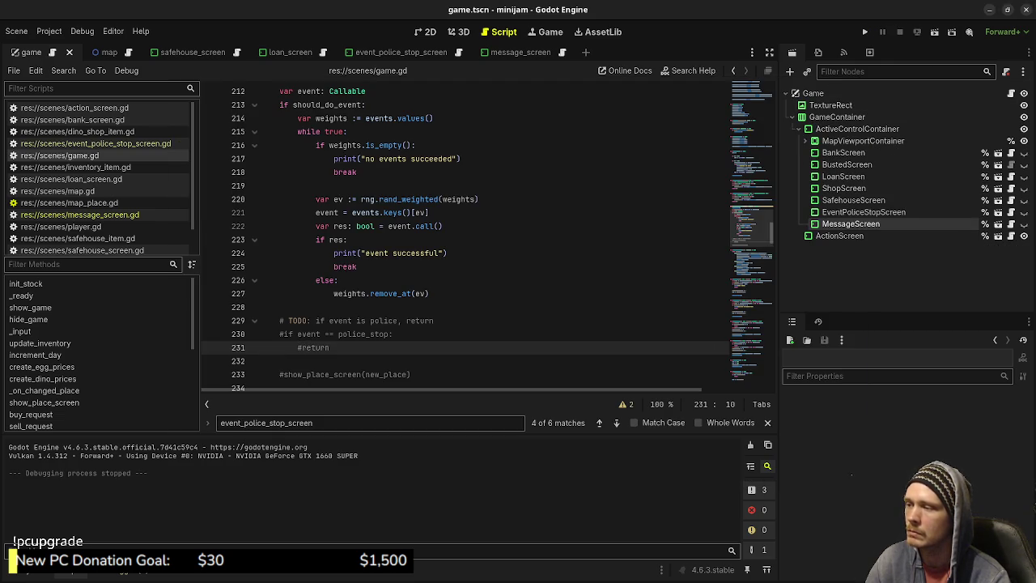
pyautogui.scroll(-6, 466, 234)
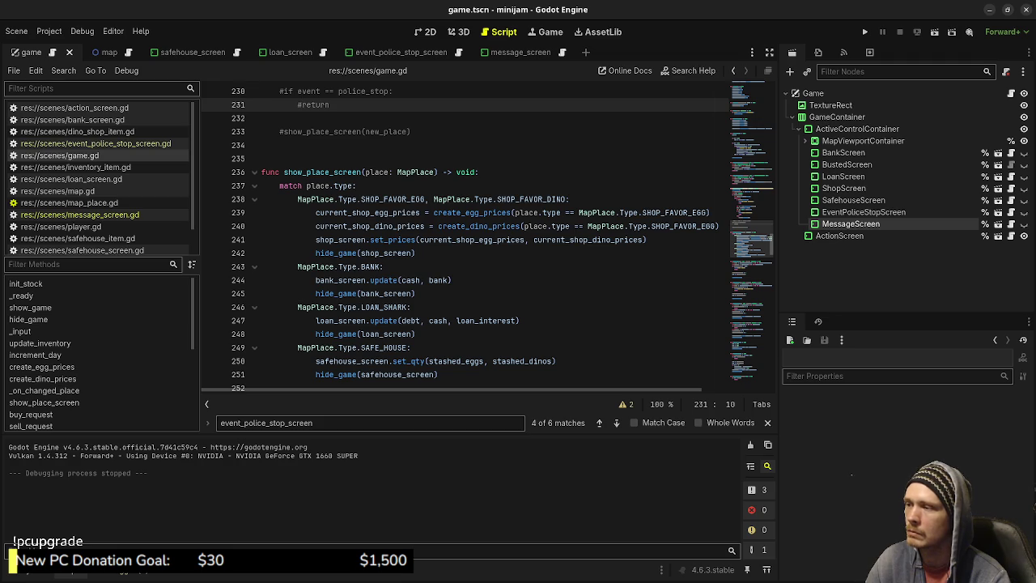
# Uncomment the show_place_screen call, the line 230 police_stop check and its return, then save
pyautogui.scroll(1, 465, 235)
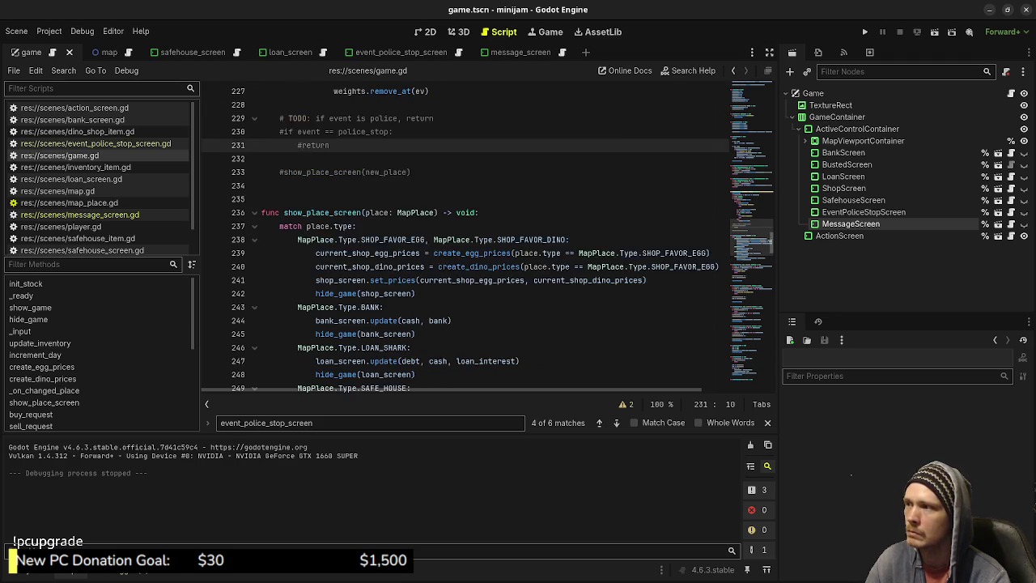
pyautogui.scroll(2, 465, 235)
pyautogui.click(284, 252)
pyautogui.hotkey('ctrl', 'k')
pyautogui.click(280, 212)
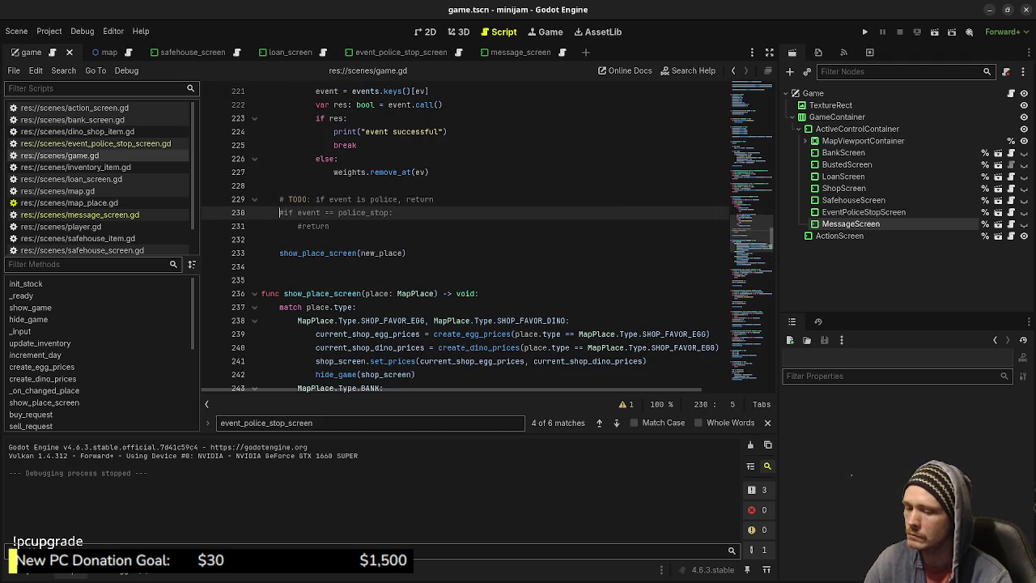
pyautogui.hotkey('ctrl', 'k')
pyautogui.press('Down')
pyautogui.press('BackSpace')
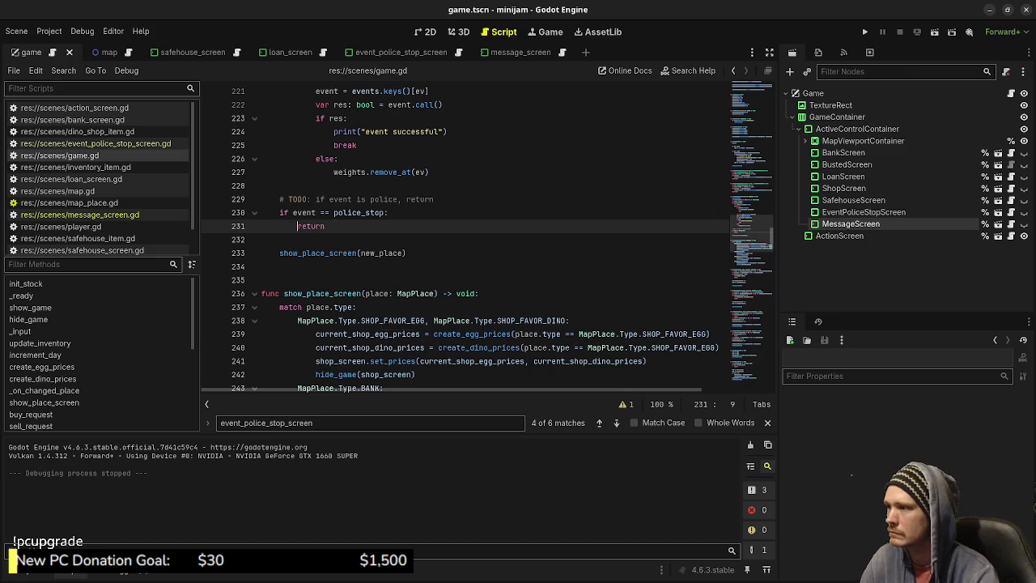
pyautogui.hotkey('ctrl', 's')
# Replace the line 230 police_stop check with a null comparison on event and save
pyautogui.scroll(2, 485, 235)
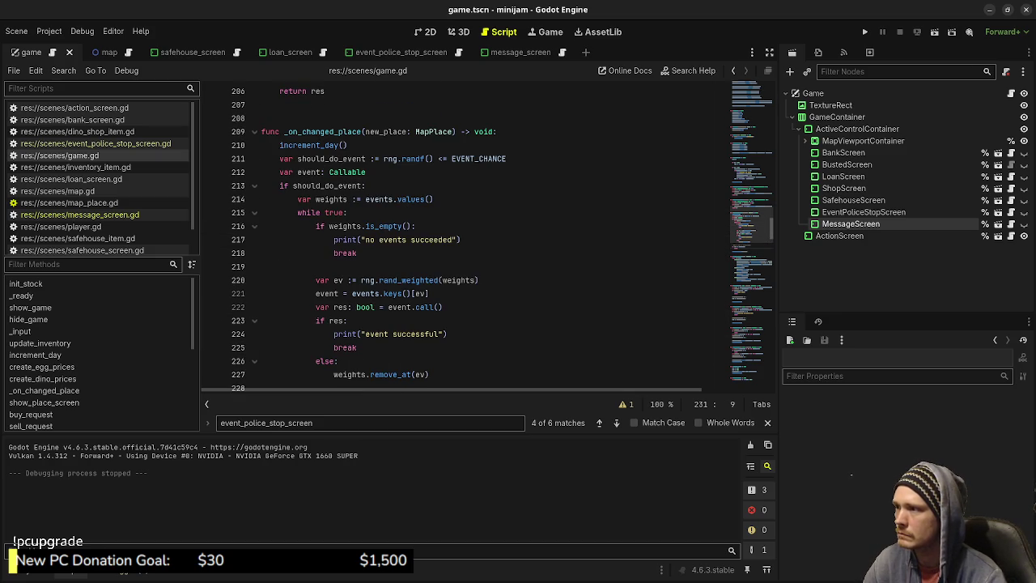
pyautogui.scroll(-2, 466, 235)
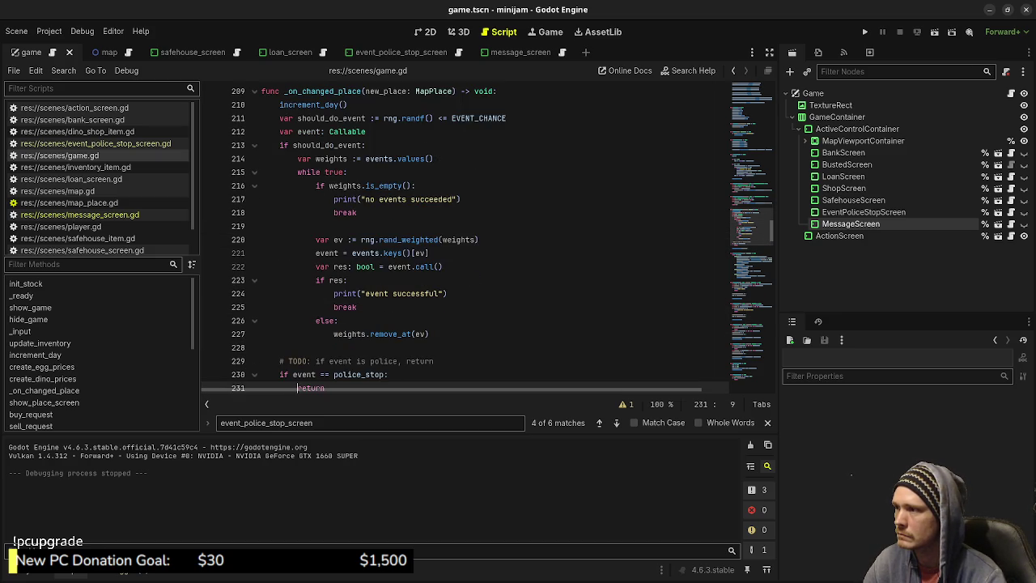
pyautogui.doubleClick(383, 334)
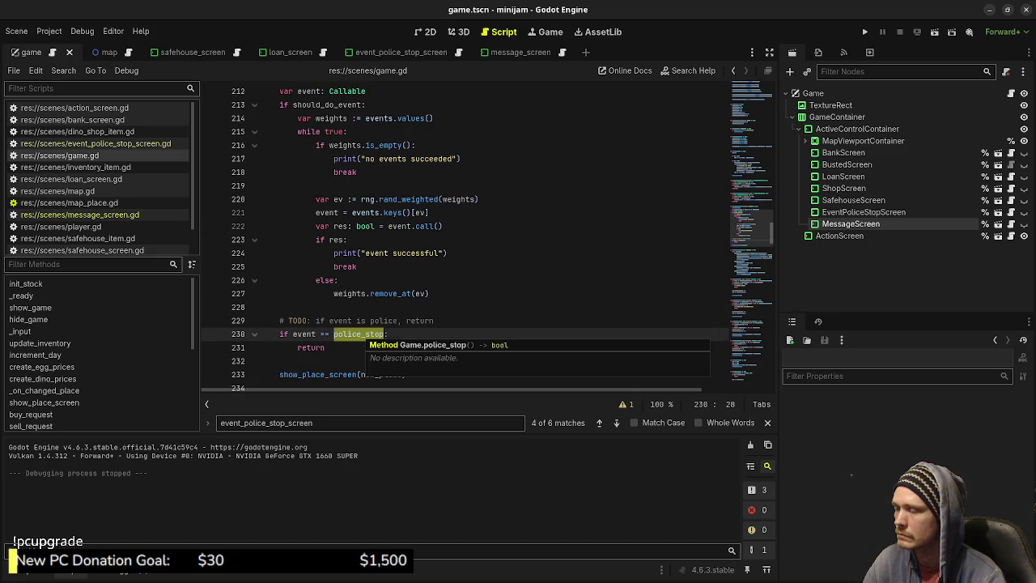
pyautogui.write('n')
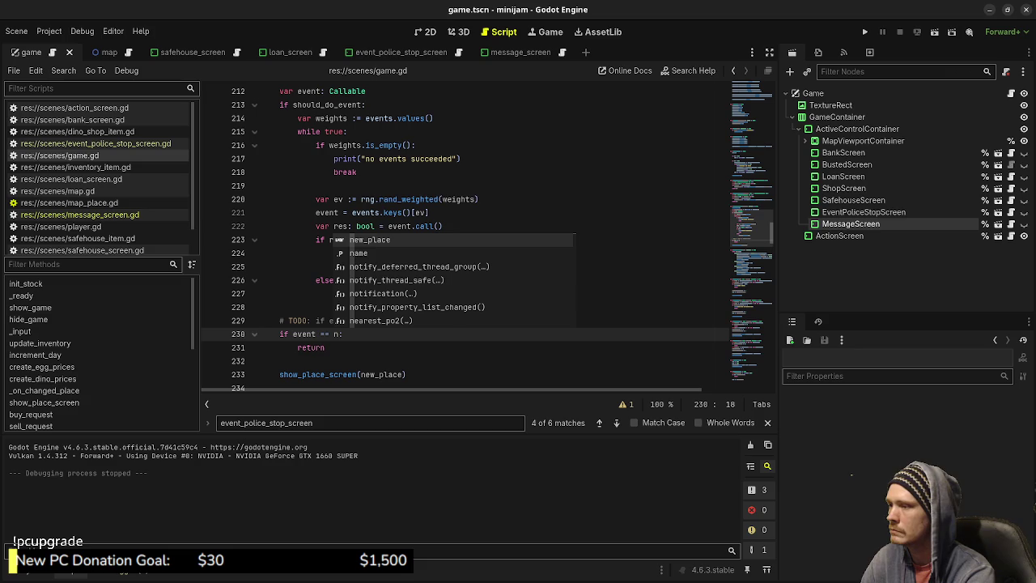
pyautogui.press('BackSpace')
pyautogui.press('BackSpace')
pyautogui.press('BackSpace')
pyautogui.write('!== null:')
pyautogui.hotkey('ctrl', 's')
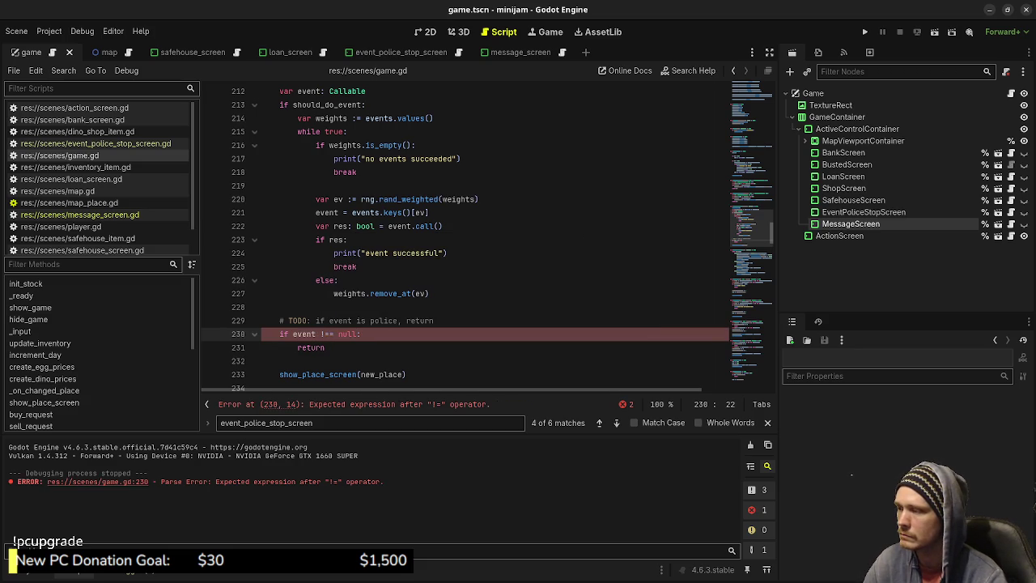
# Change the line 230 check to event.is_null() == false, save, and run the game
pyautogui.press('BackSpace')
pyautogui.press('BackSpace')
pyautogui.press('BackSpace')
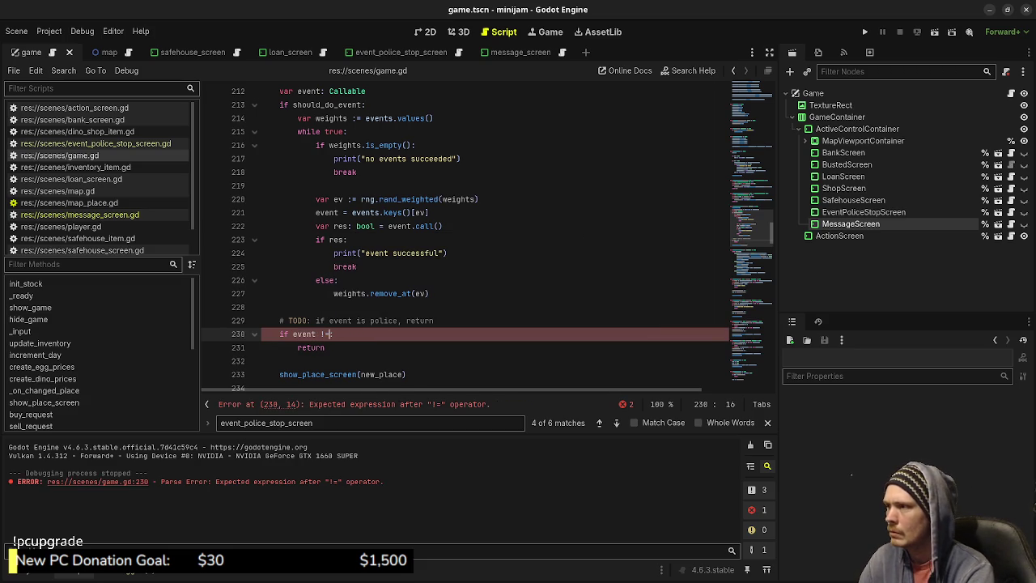
pyautogui.write('.is')
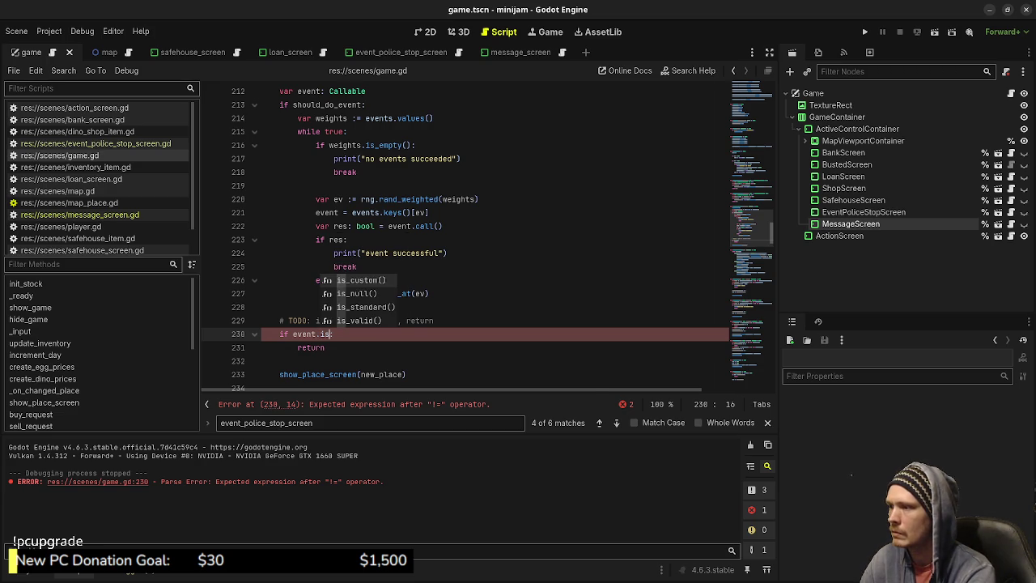
pyautogui.write('_')
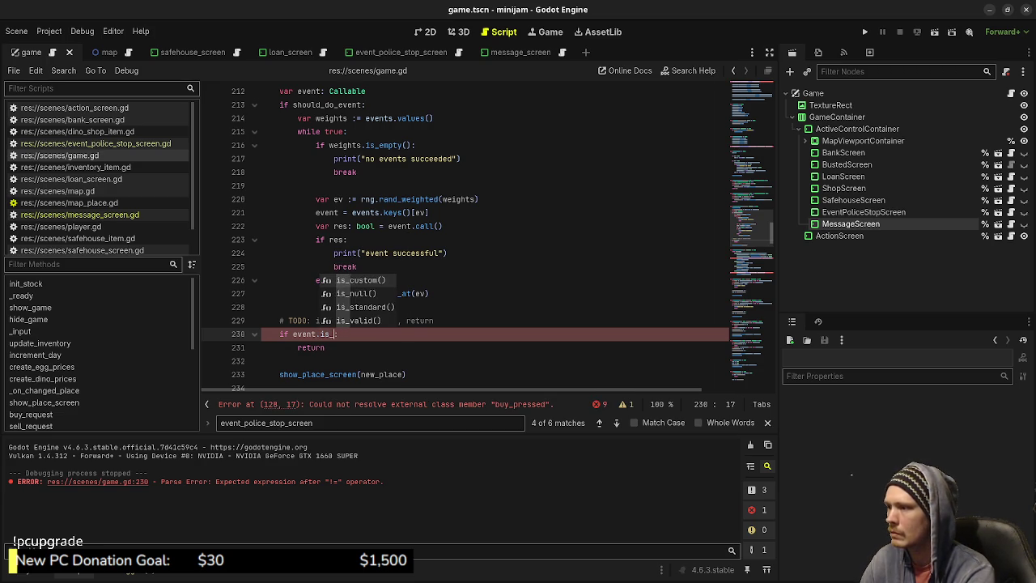
pyautogui.write('nul')
pyautogui.press('Return')
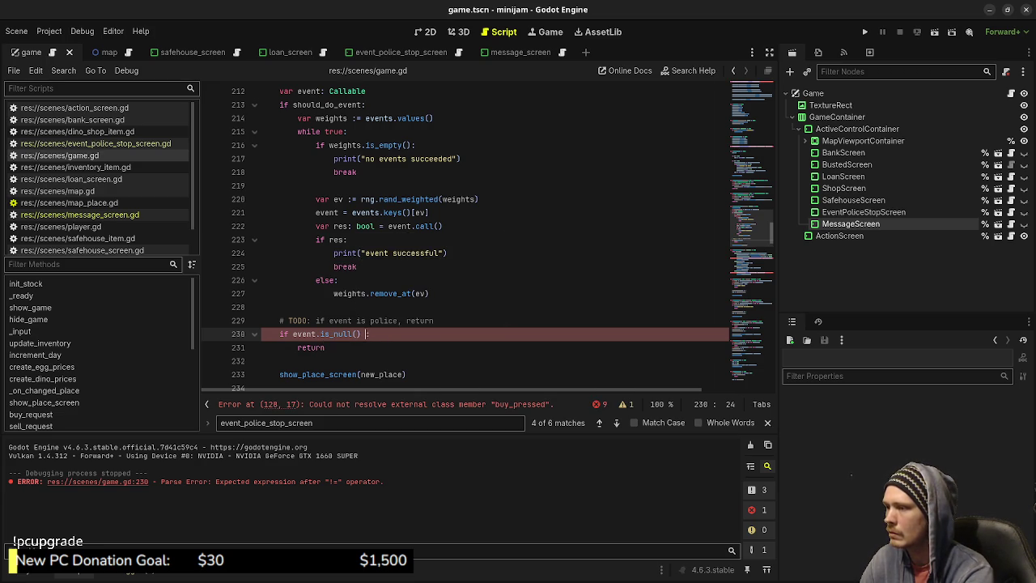
pyautogui.write('== false')
pyautogui.hotkey('ctrl', 's')
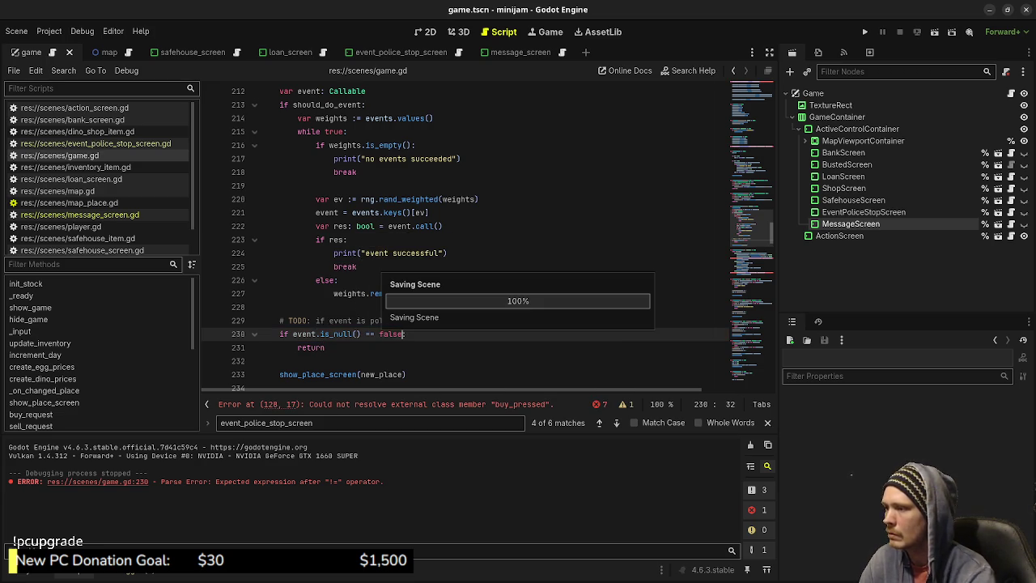
pyautogui.press('F5')
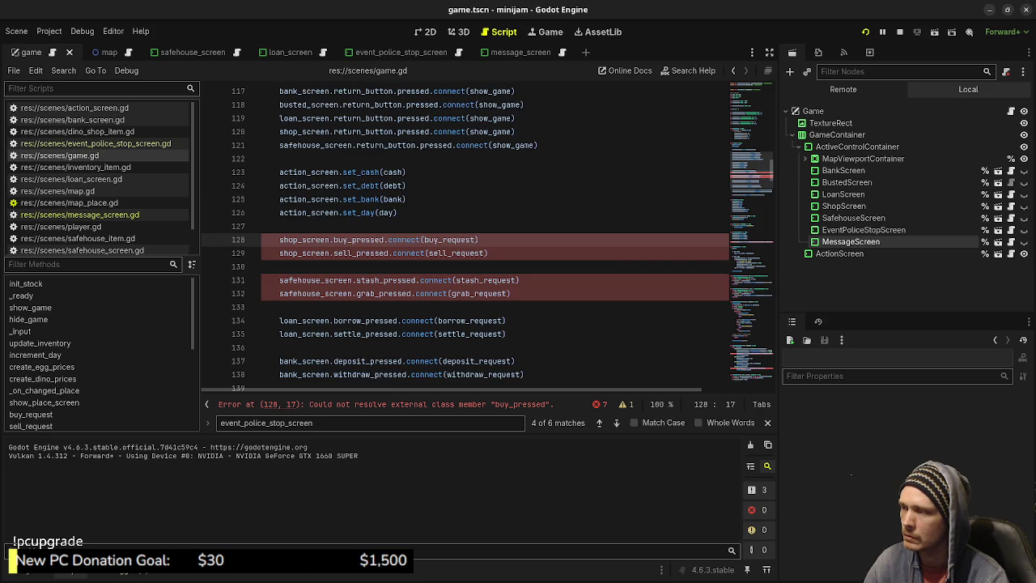
pyautogui.scroll(15, 466, 235)
pyautogui.scroll(5, 465, 234)
pyautogui.scroll(2, 465, 235)
pyautogui.scroll(-20, 465, 235)
pyautogui.scroll(-6, 465, 235)
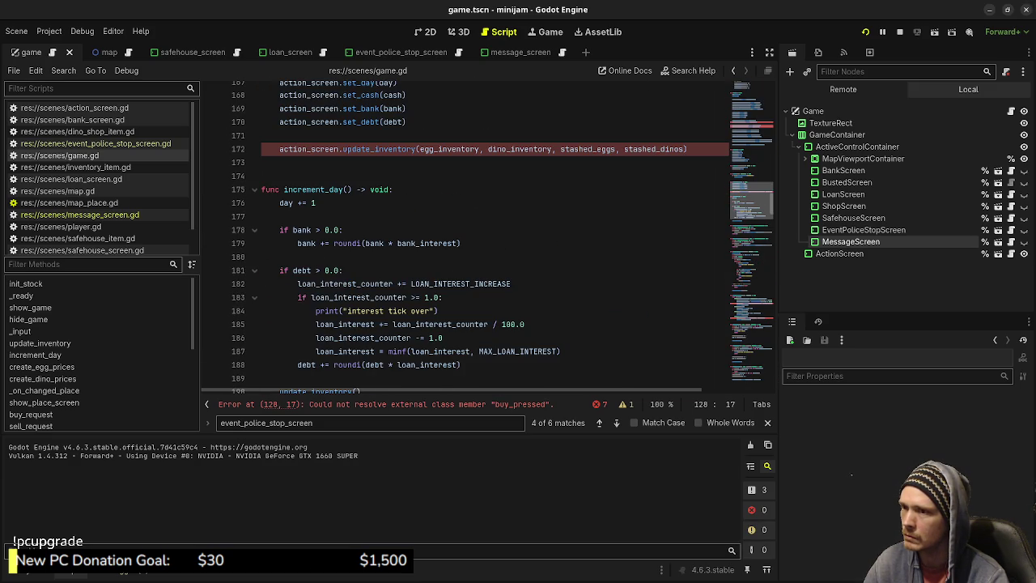
pyautogui.scroll(-13, 465, 235)
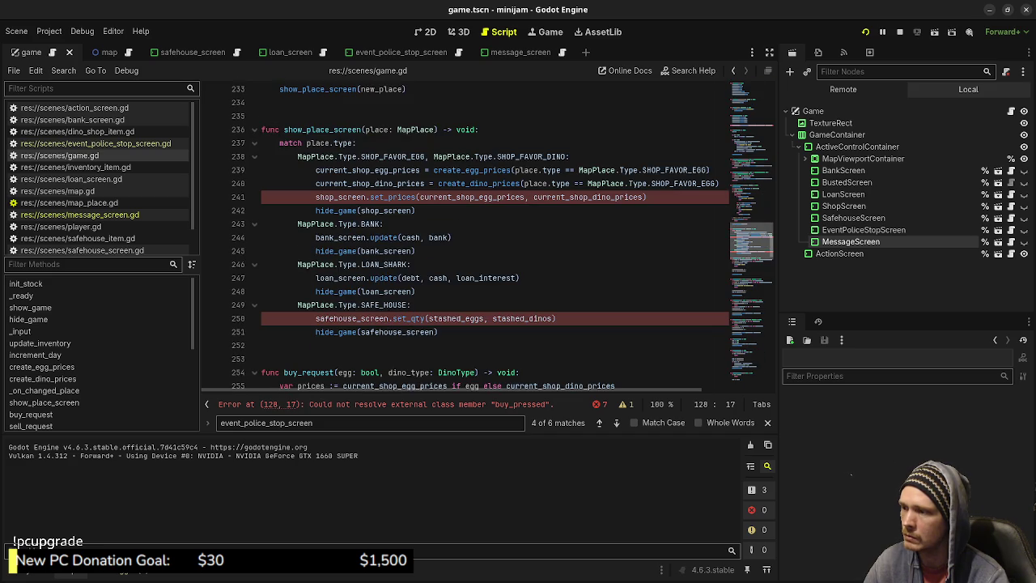
pyautogui.scroll(-2, 465, 235)
pyautogui.scroll(-5, 466, 235)
pyautogui.scroll(-6, 465, 235)
pyautogui.scroll(-7, 465, 234)
pyautogui.scroll(-4, 465, 235)
pyautogui.scroll(-4, 466, 235)
pyautogui.scroll(-4, 466, 235)
pyautogui.scroll(-4, 465, 235)
pyautogui.scroll(20, 465, 234)
pyautogui.scroll(15, 465, 234)
pyautogui.scroll(5, 466, 234)
pyautogui.scroll(5, 466, 235)
pyautogui.scroll(2, 465, 234)
pyautogui.scroll(-20, 465, 235)
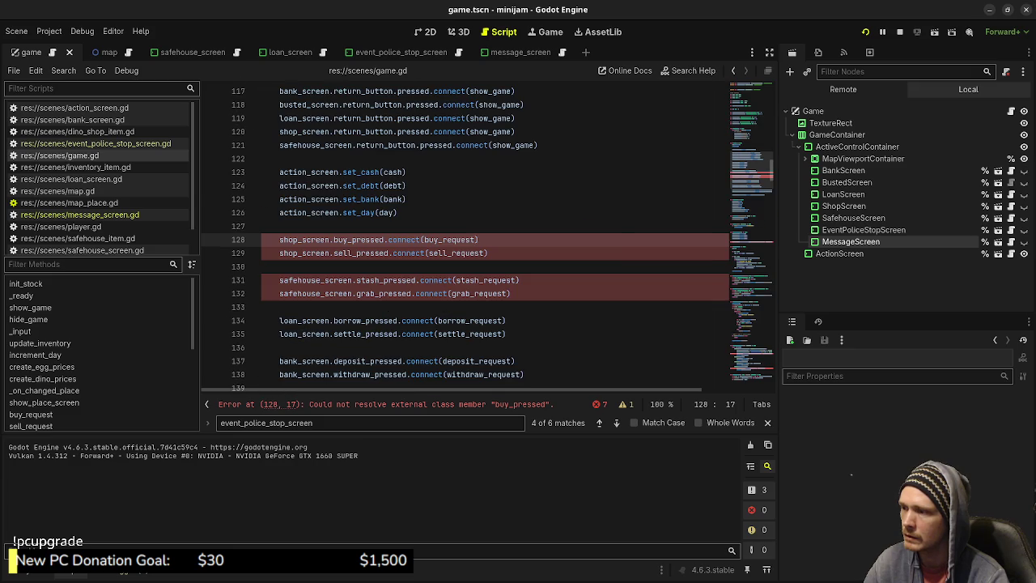
pyautogui.scroll(4, 465, 235)
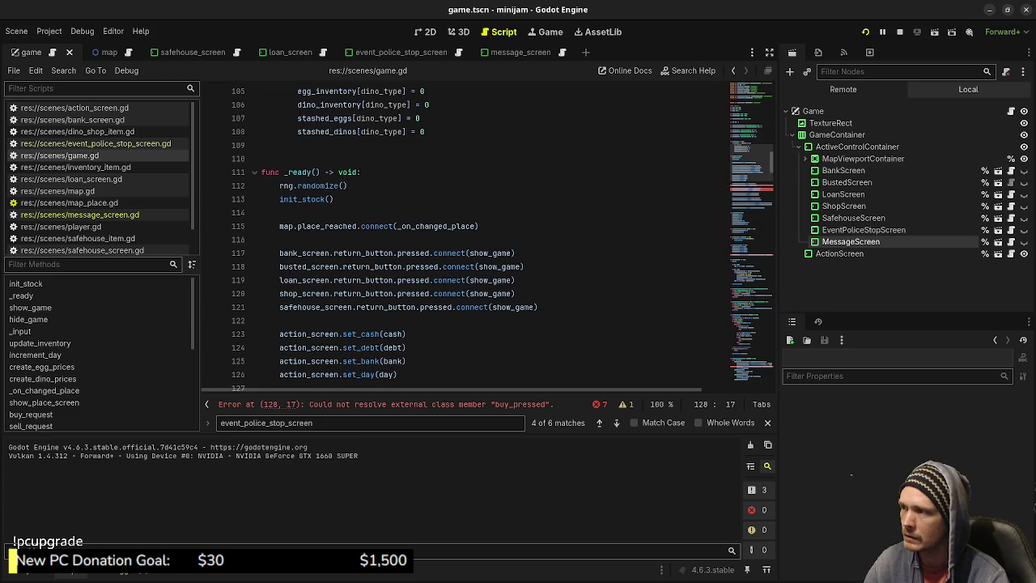
pyautogui.scroll(4, 465, 235)
pyautogui.scroll(-6, 465, 333)
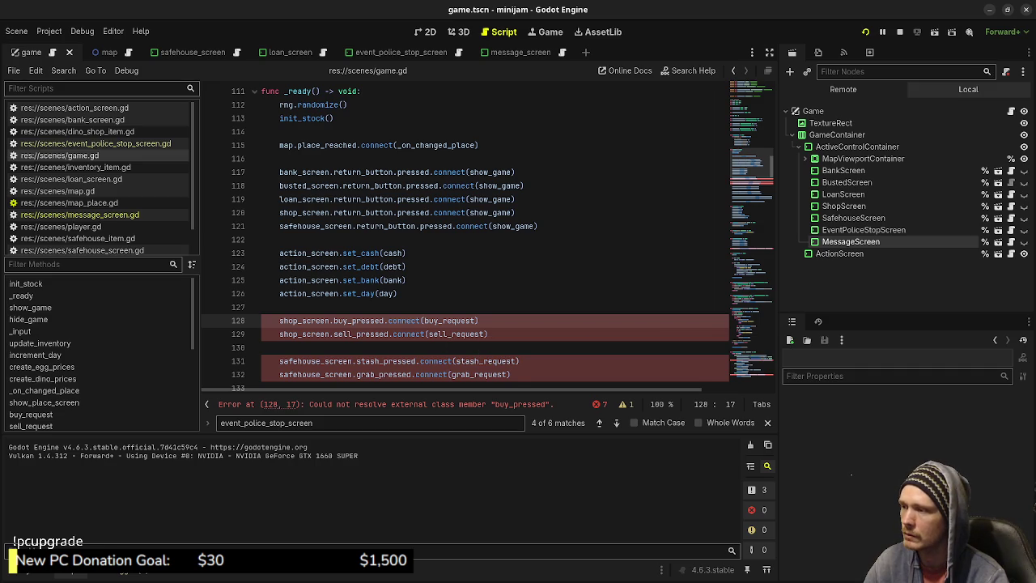
pyautogui.doubleClick(306, 321)
pyautogui.scroll(5, 306, 321)
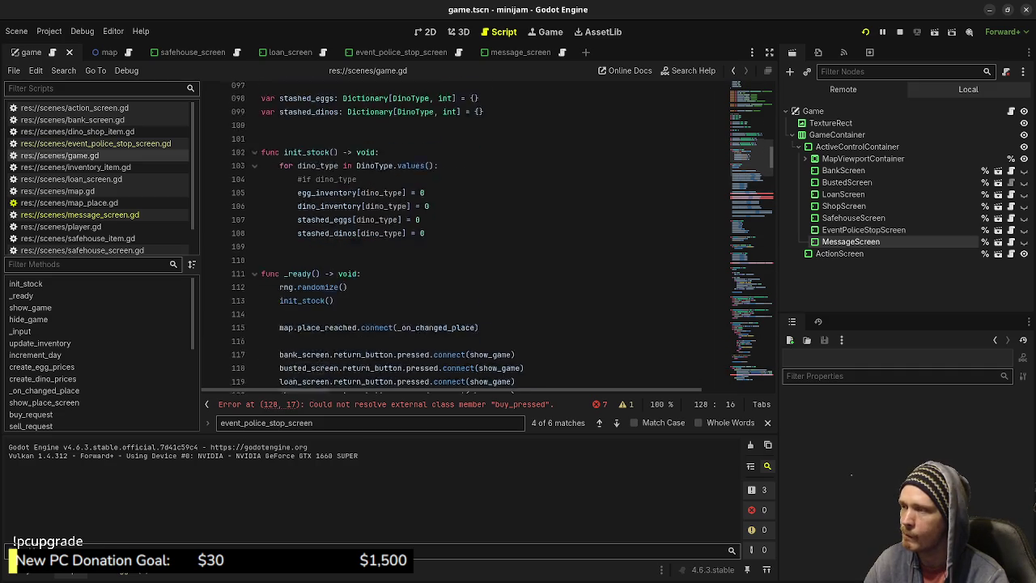
pyautogui.scroll(-2, 306, 321)
pyautogui.scroll(-3, 306, 321)
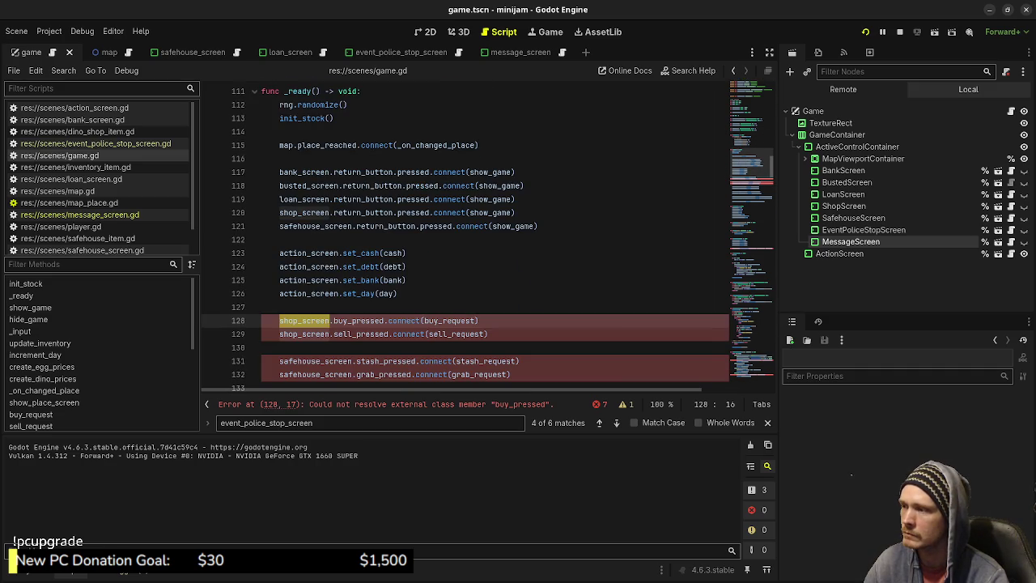
pyautogui.keyDown('ctrl'); pyautogui.click(306, 321); pyautogui.keyUp('ctrl')
pyautogui.scroll(-4, 306, 322)
pyautogui.scroll(-5, 306, 322)
pyautogui.scroll(-4, 306, 321)
pyautogui.scroll(-6, 306, 321)
pyautogui.scroll(-2, 493, 235)
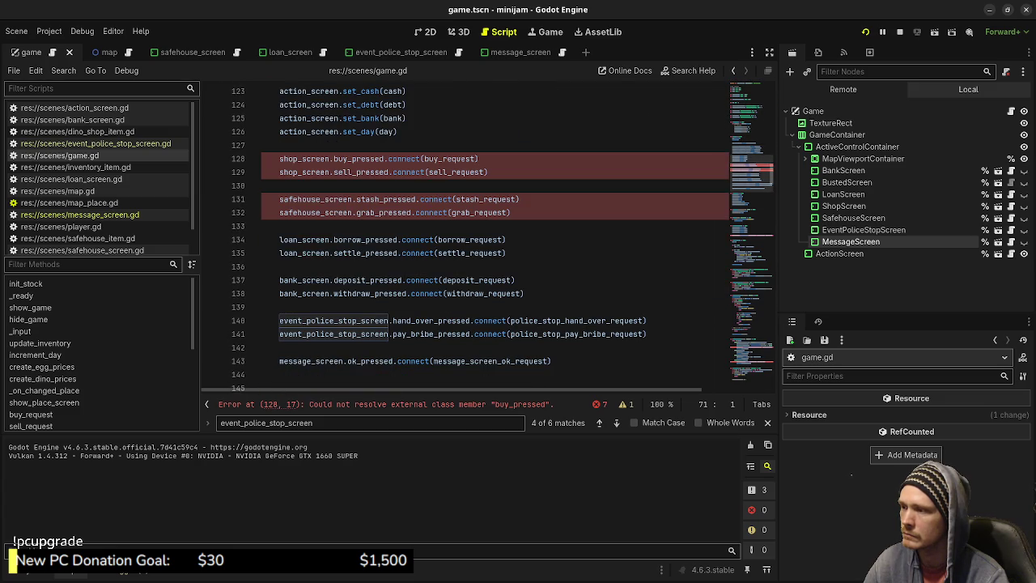
pyautogui.click(380, 404)
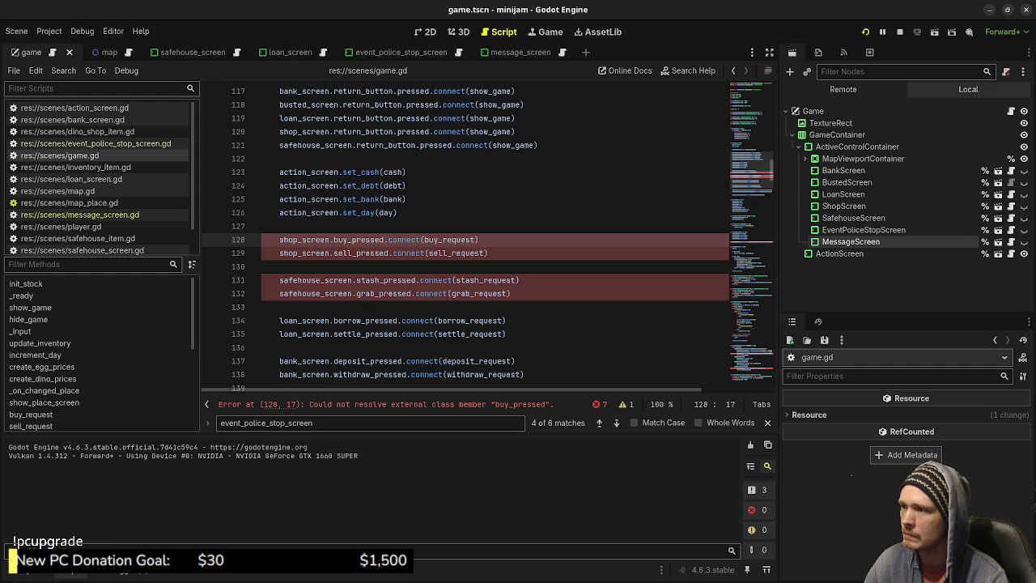
pyautogui.keyDown('ctrl'); pyautogui.click(456, 239); pyautogui.keyUp('ctrl')
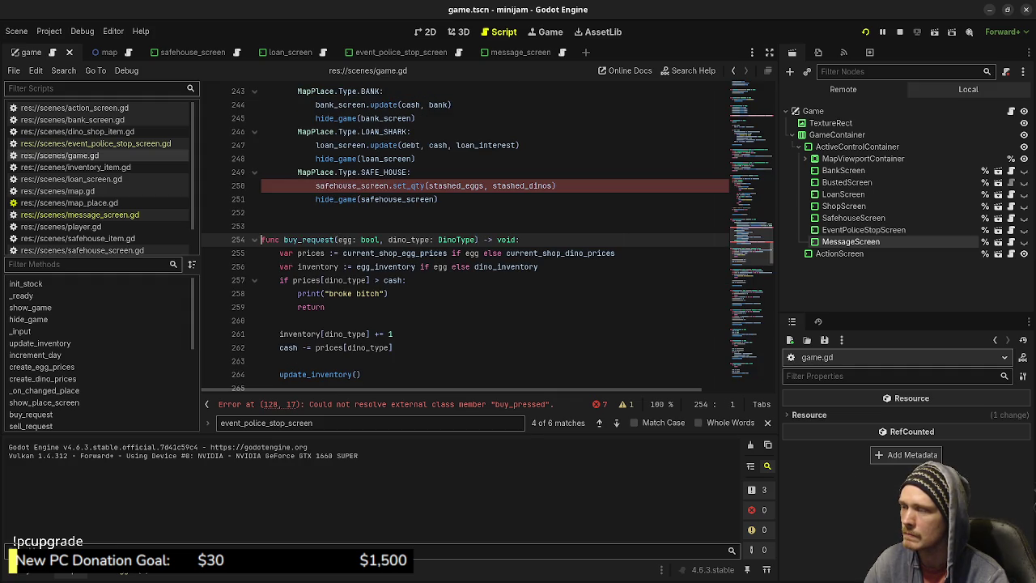
pyautogui.hotkey('alt', 'Left')
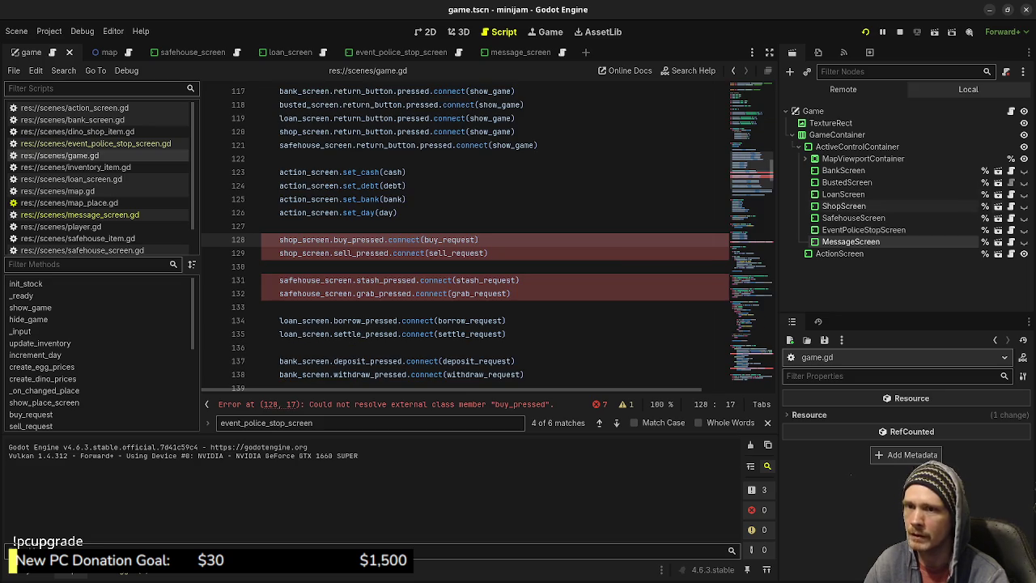
pyautogui.click(998, 206)
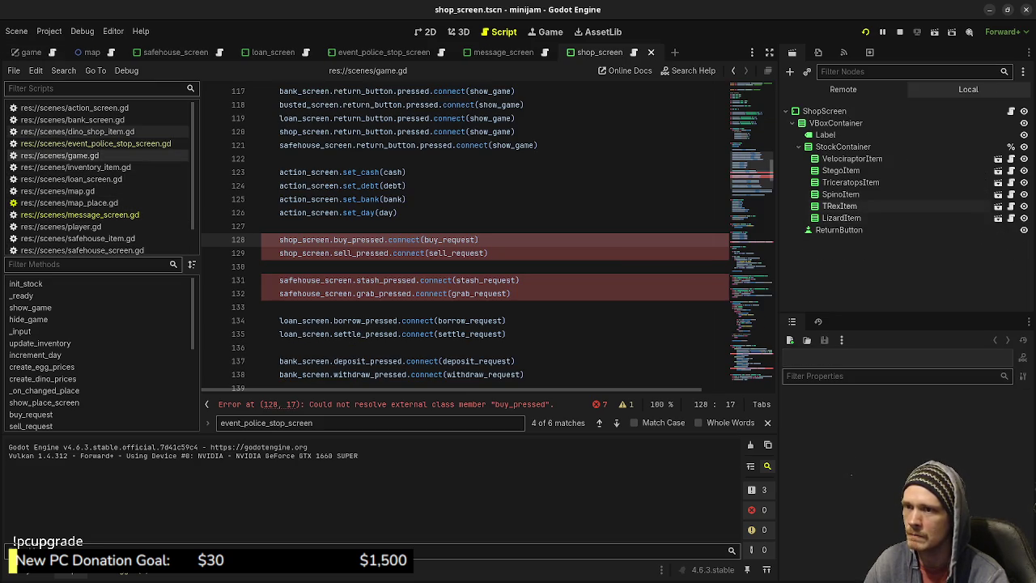
# Inspect event_police_stop_screen and the shop_screen buy_pressed signal, then return to game.gd
pyautogui.press('End')
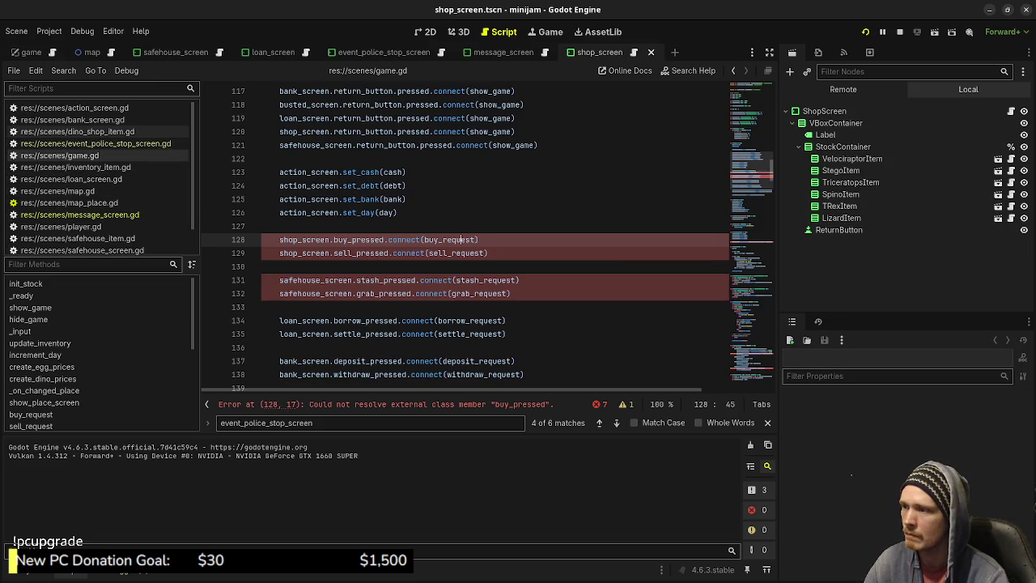
pyautogui.scroll(-2, 97, 174)
pyautogui.scroll(3, 97, 174)
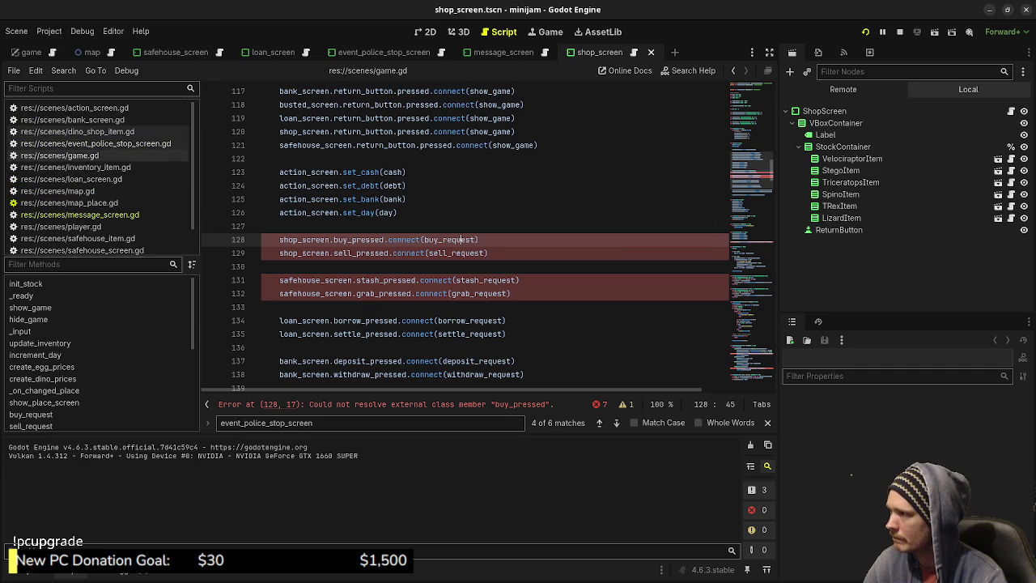
pyautogui.click(95, 143)
pyautogui.scroll(-2, 97, 174)
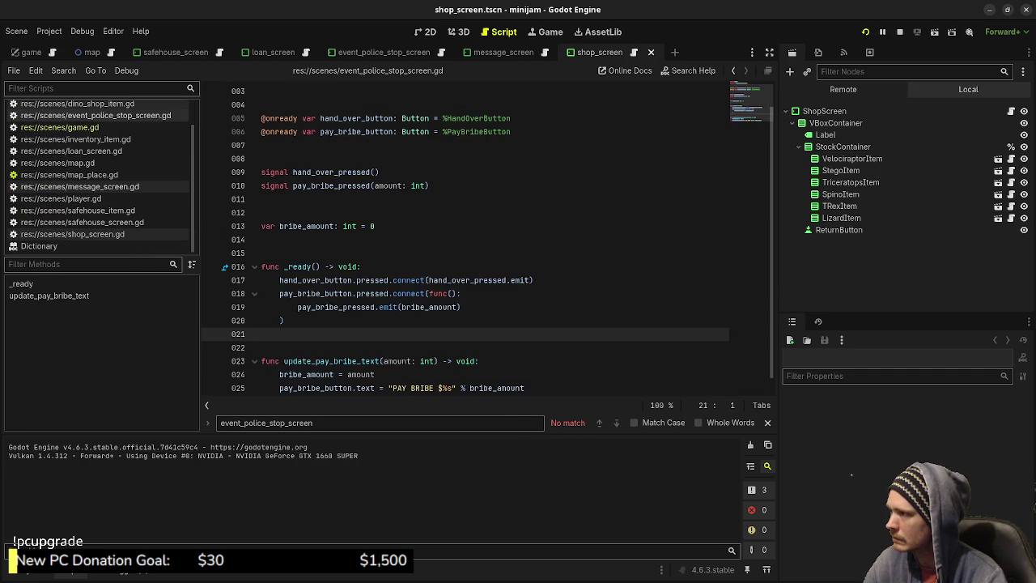
pyautogui.click(72, 234)
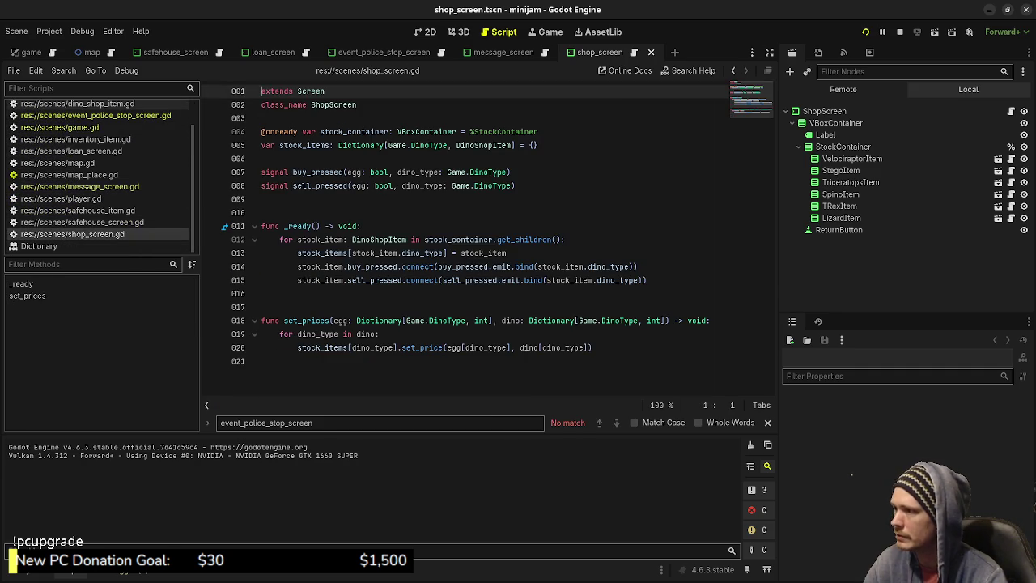
pyautogui.click(424, 240)
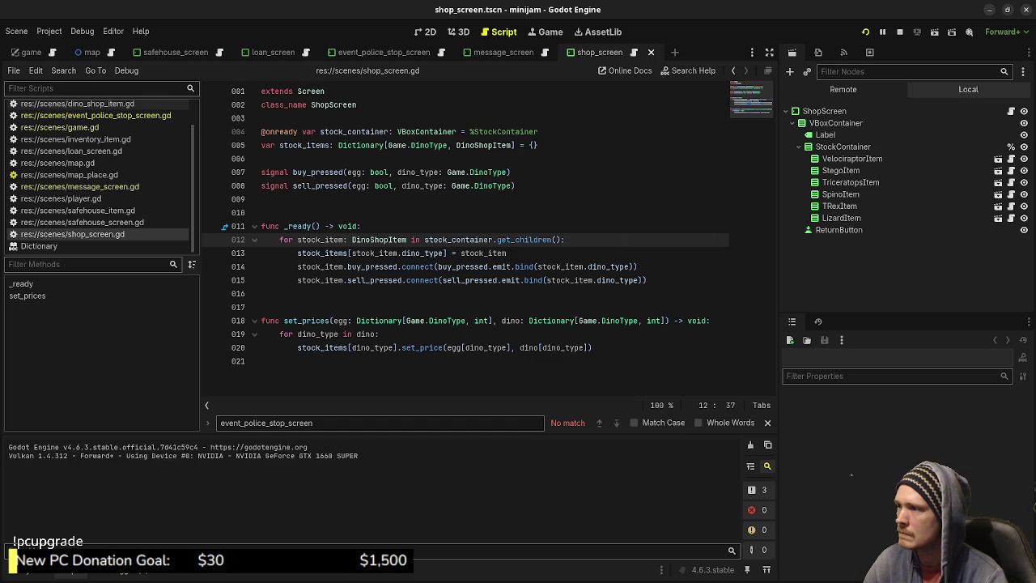
pyautogui.click(314, 172)
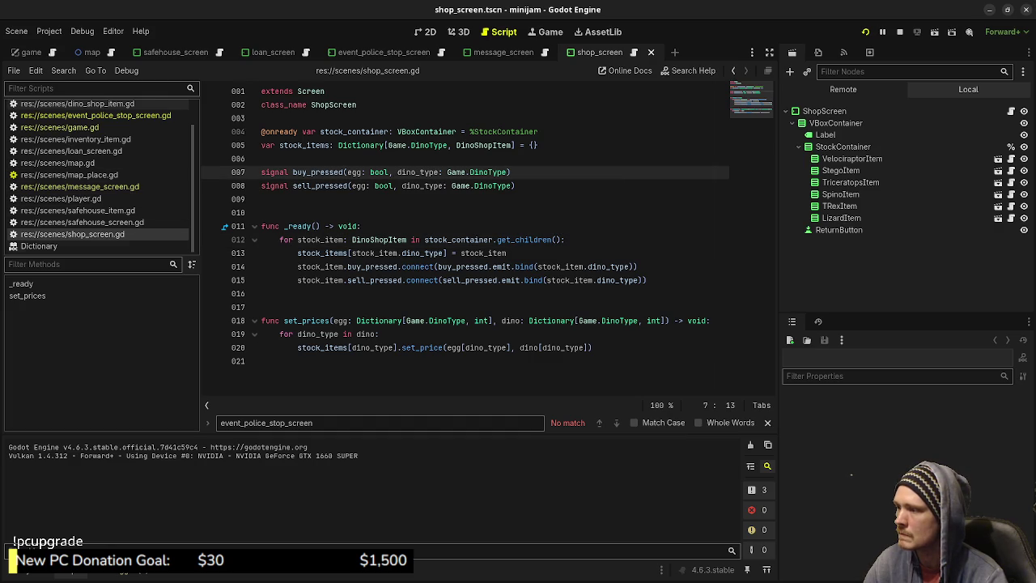
pyautogui.click(59, 127)
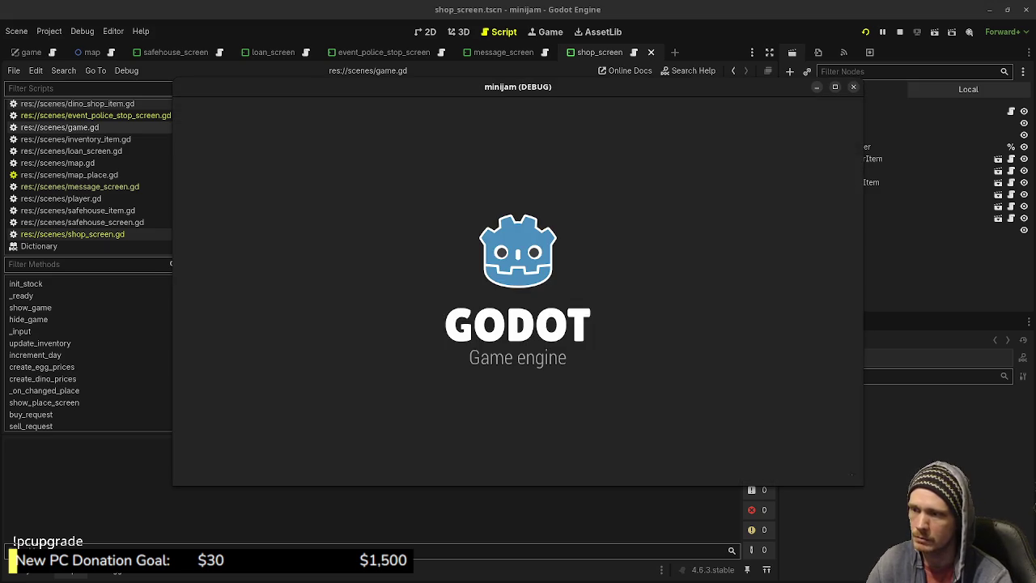
# Travel between Dino Shop and Safe House until day 04's velociraptor egg, then stop the game
pyautogui.press('Right')
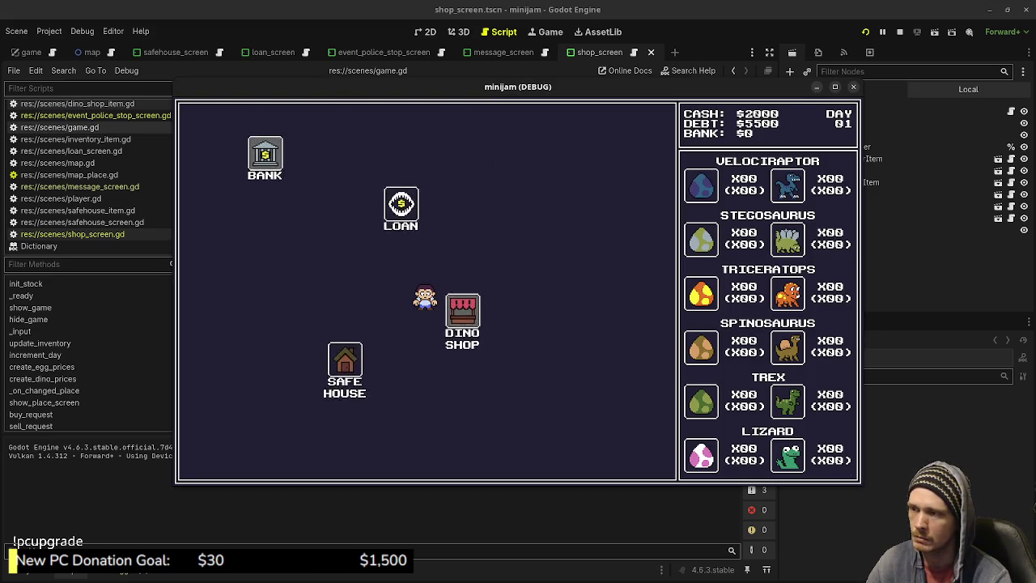
pyautogui.press('Escape')
pyautogui.press('Left')
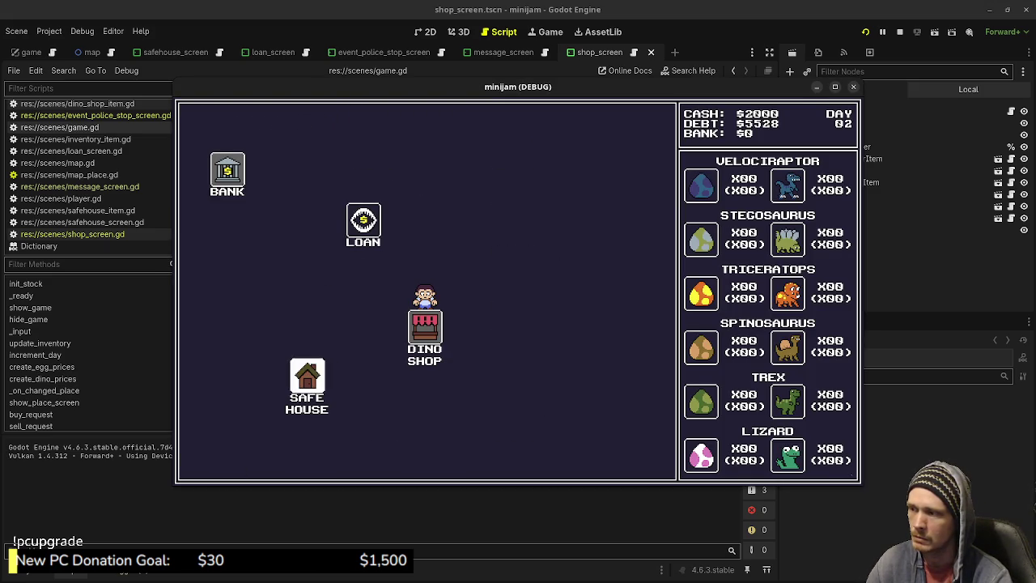
pyautogui.press('Escape')
pyautogui.press('Right')
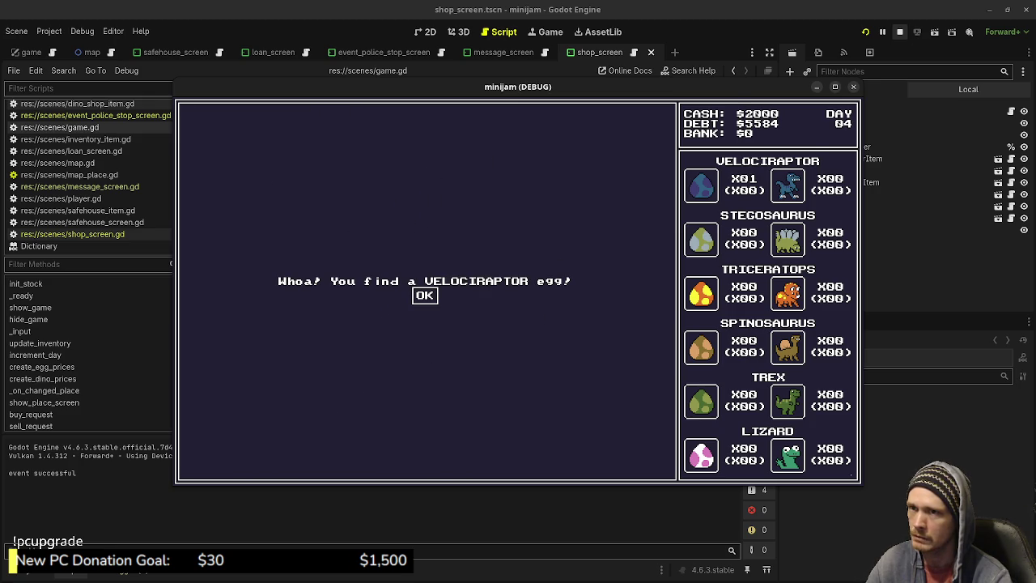
pyautogui.click(900, 32)
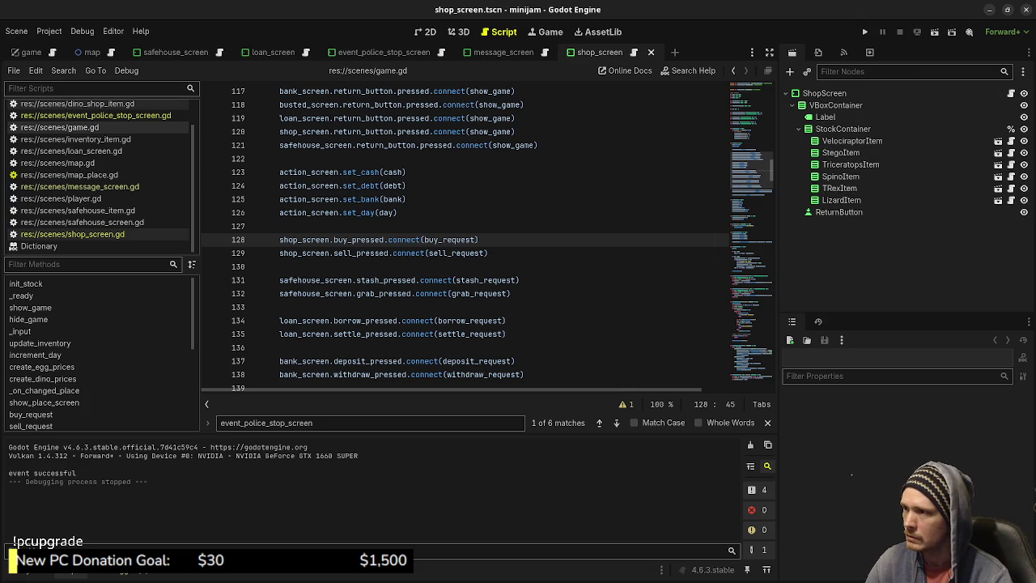
# Select the message_screen_ok_request handler name and compare message_screen.gd with event_police_stop_screen.gd
pyautogui.scroll(-3, 465, 234)
pyautogui.click(368, 320)
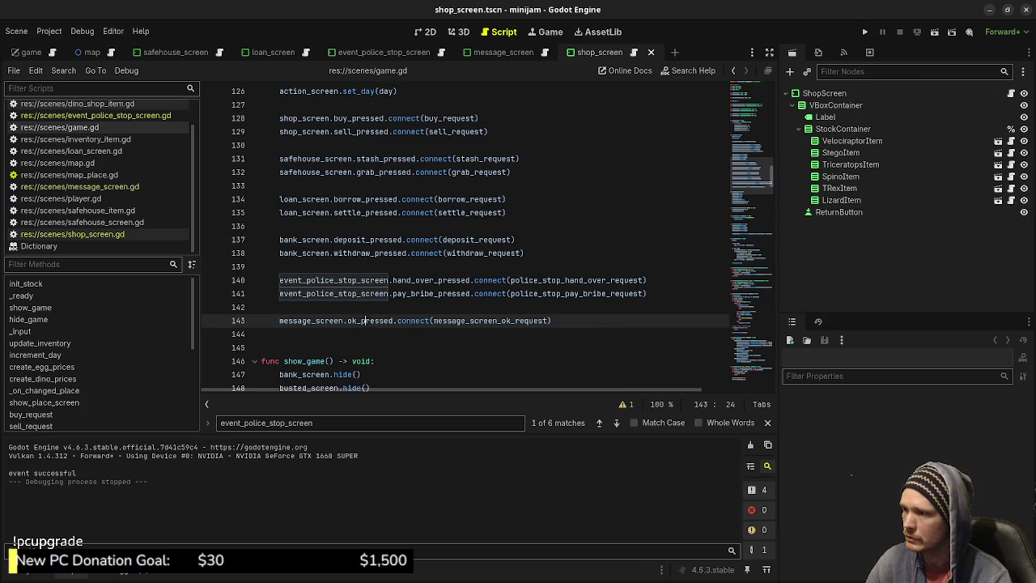
pyautogui.doubleClick(486, 320)
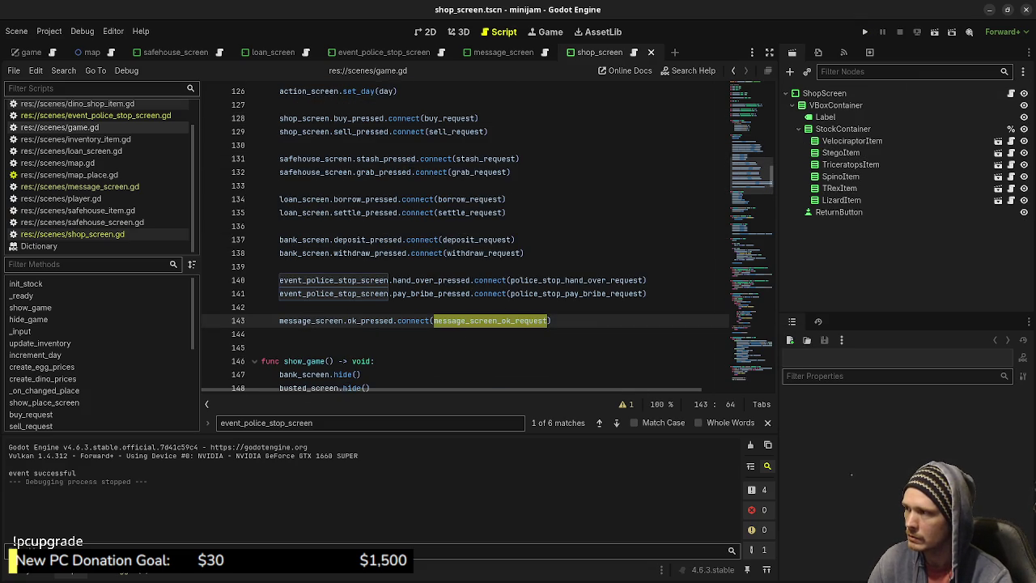
pyautogui.click(81, 186)
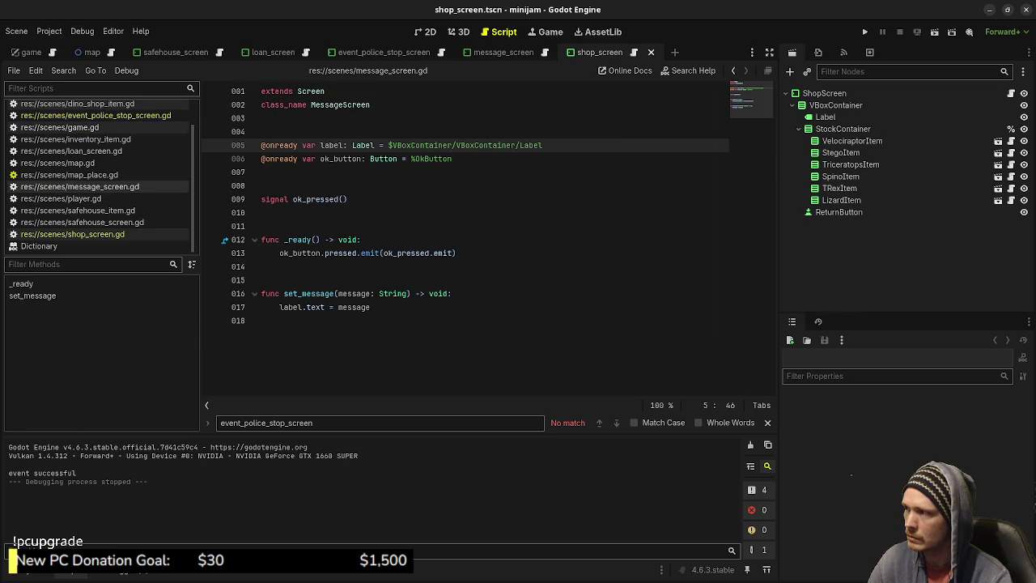
pyautogui.click(96, 115)
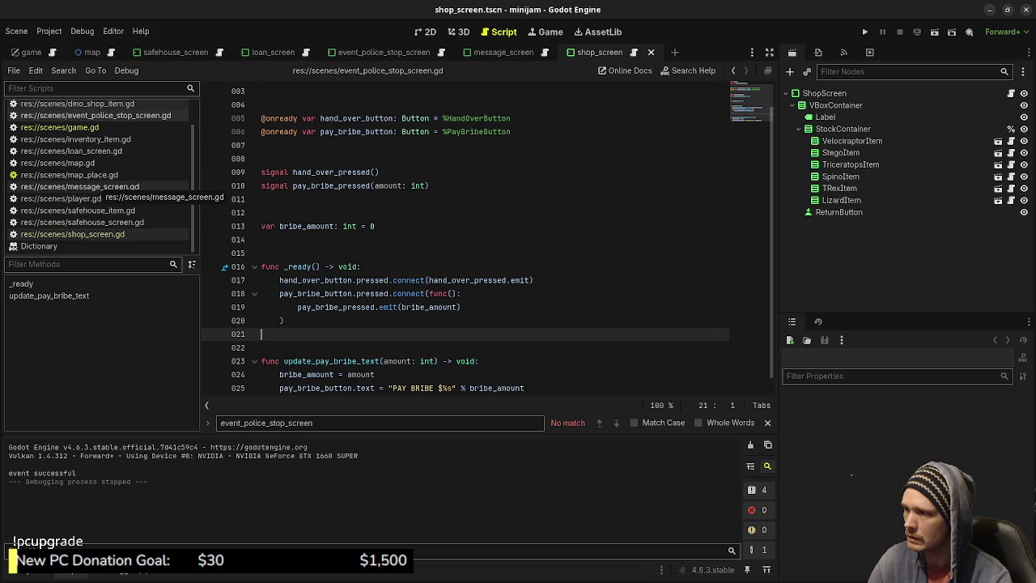
pyautogui.click(80, 186)
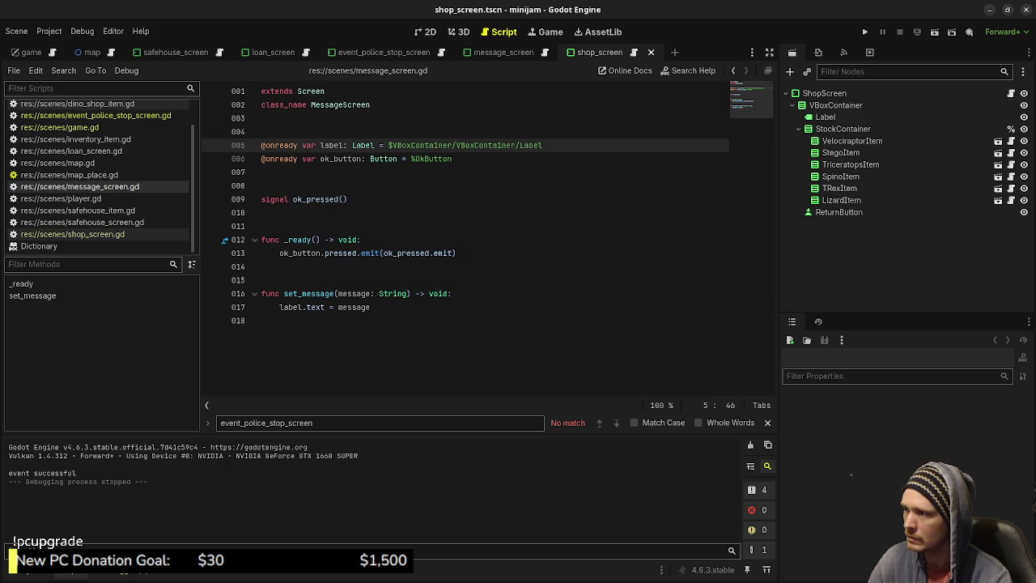
pyautogui.click(81, 116)
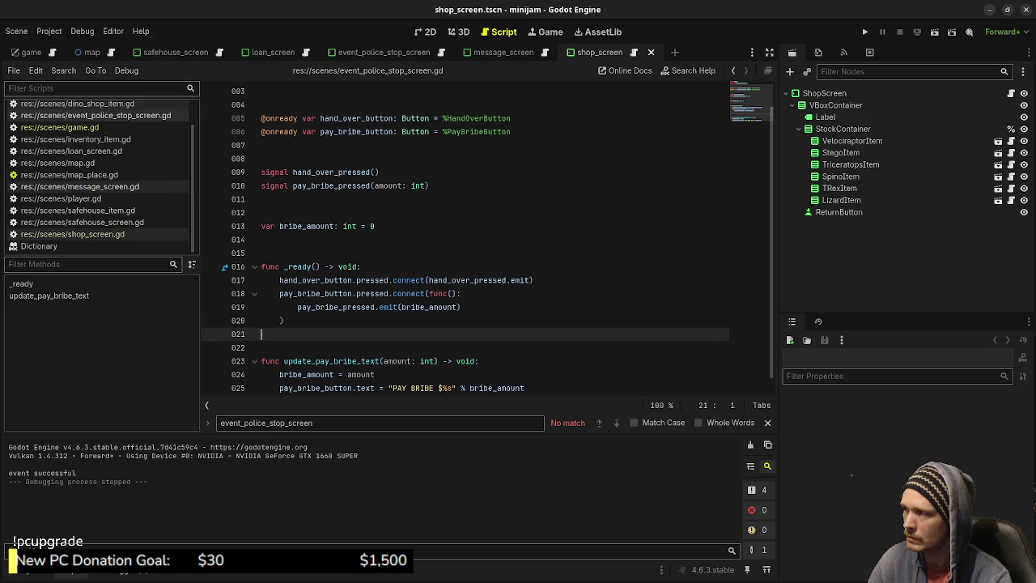
pyautogui.click(81, 186)
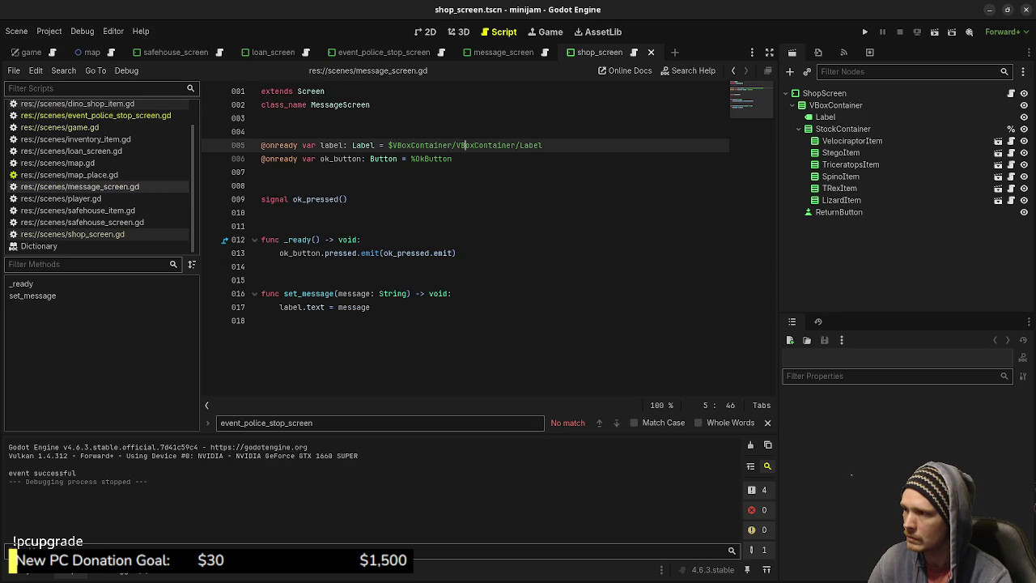
pyautogui.click(89, 115)
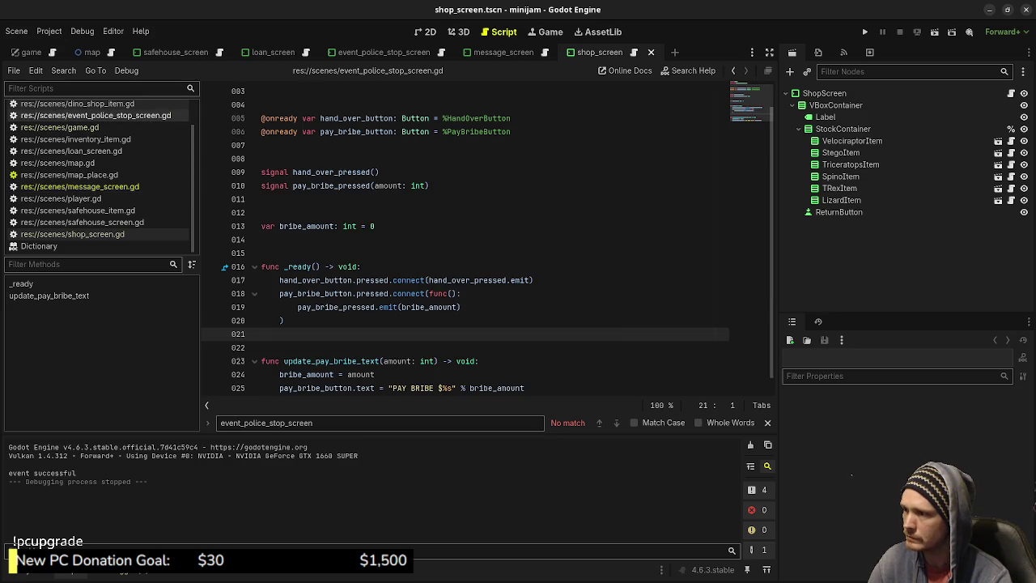
pyautogui.click(81, 186)
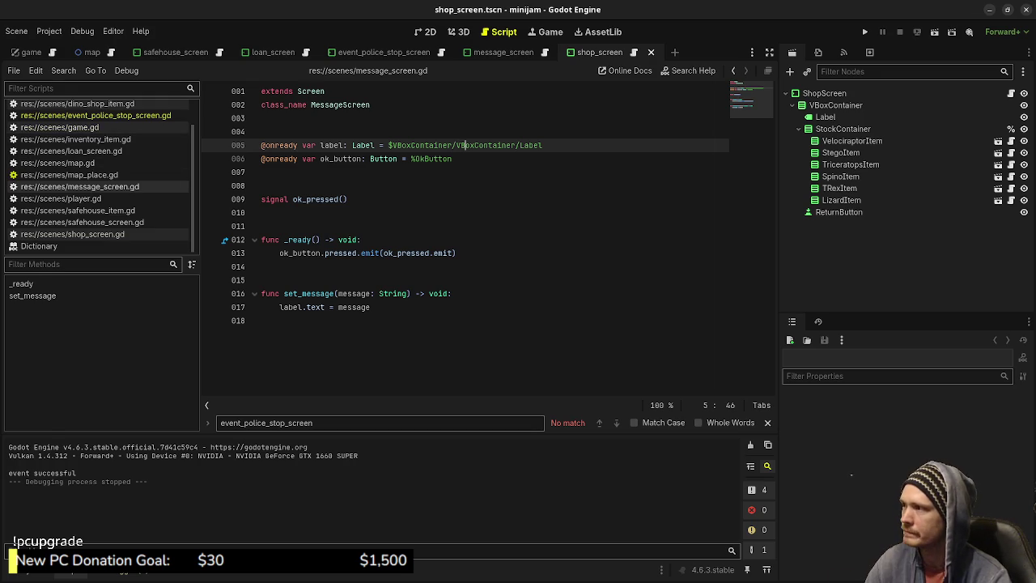
# Back in game.gd, find the message_screen_ok_request definition and place the caret after its header
pyautogui.click(60, 127)
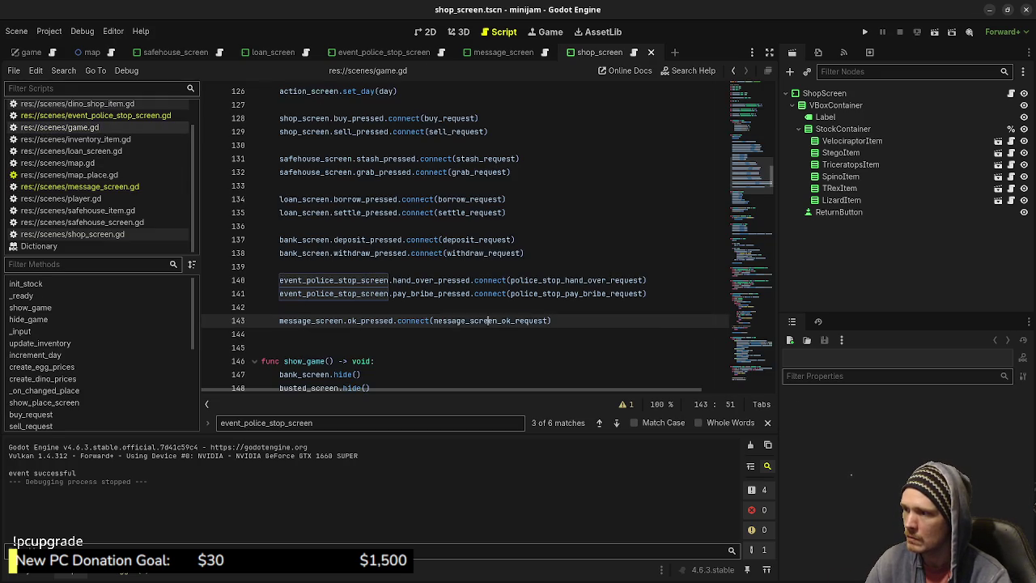
pyautogui.hotkey('ctrl', 'f')
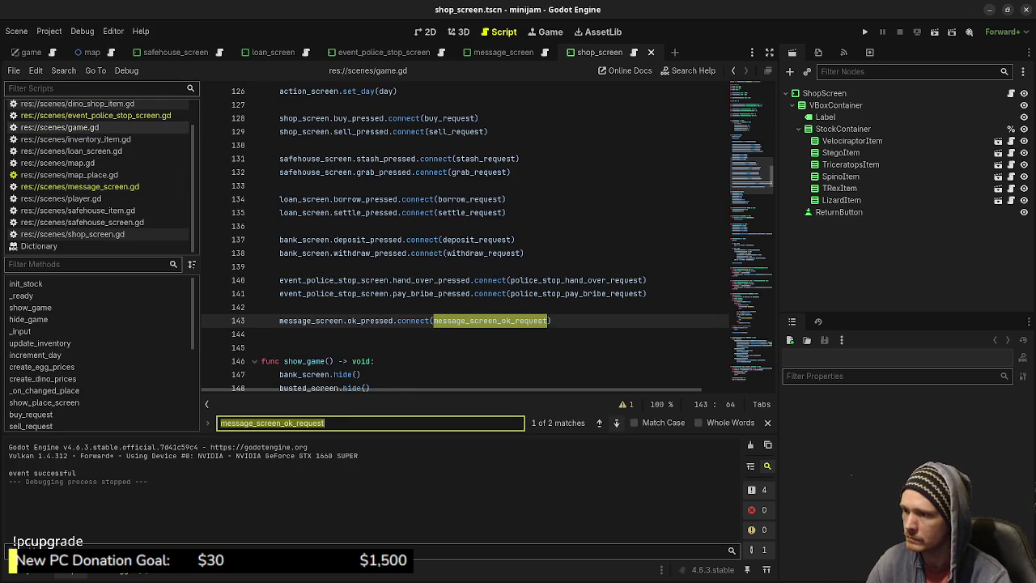
pyautogui.press('Return')
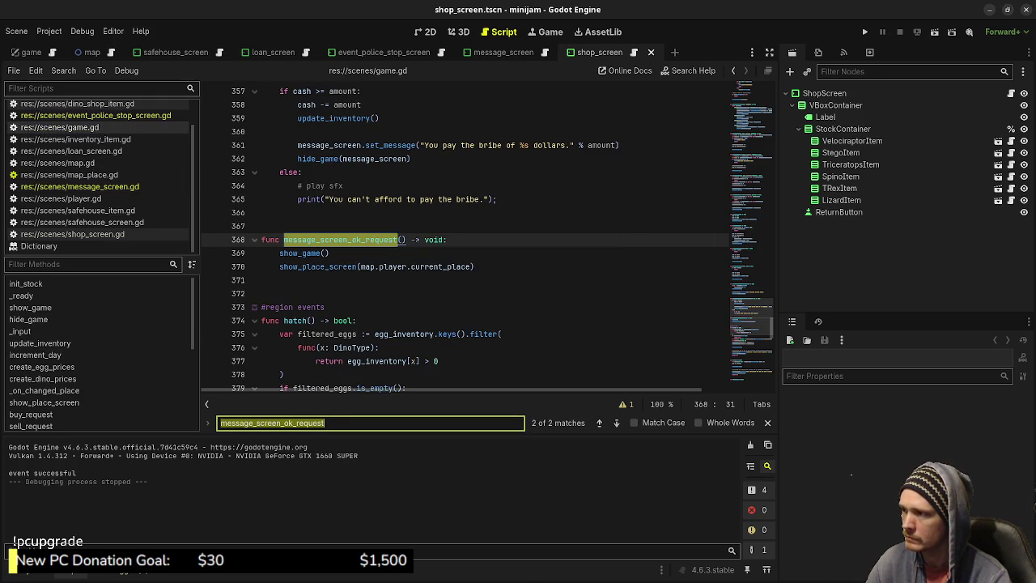
pyautogui.click(448, 240)
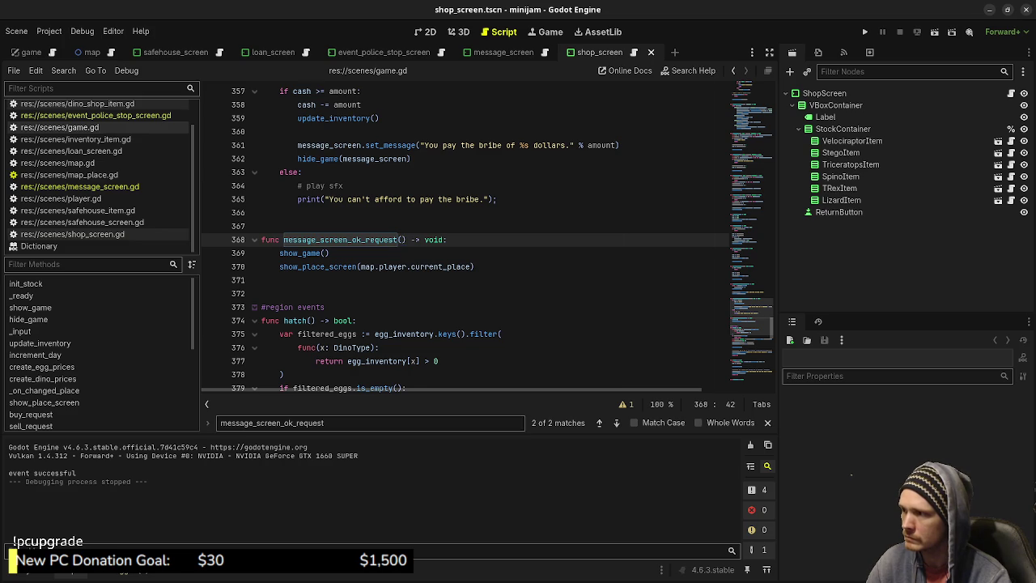
# Add a print("wtf") line at the start of message_screen_ok_request and run the game
pyautogui.press('Return')
pyautogui.write('print("wtf')
pyautogui.press('F5')
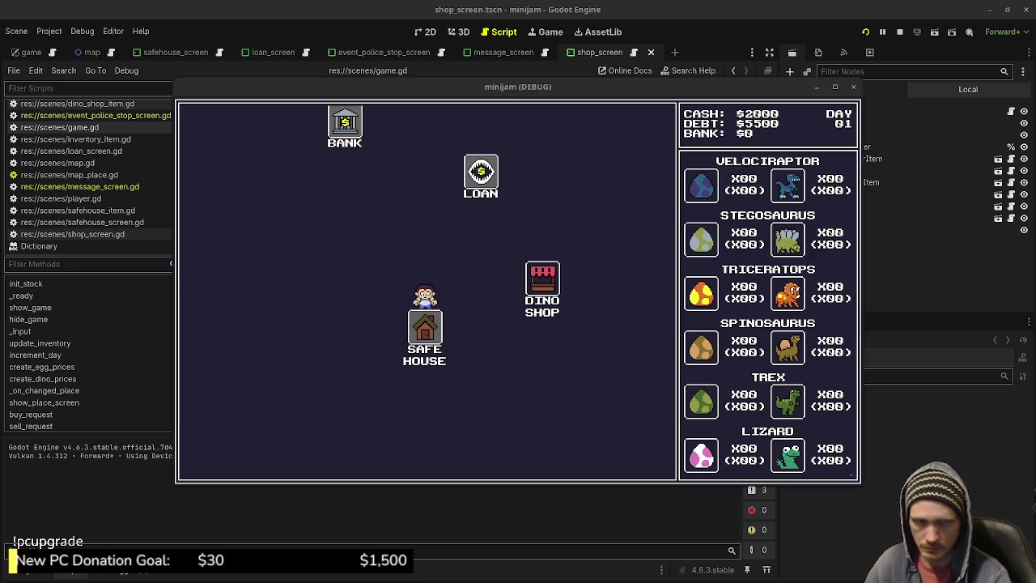
# Travel between Dino Shop and Safe House, acknowledge the dropped-money message, then stop the game
pyautogui.press('Right')
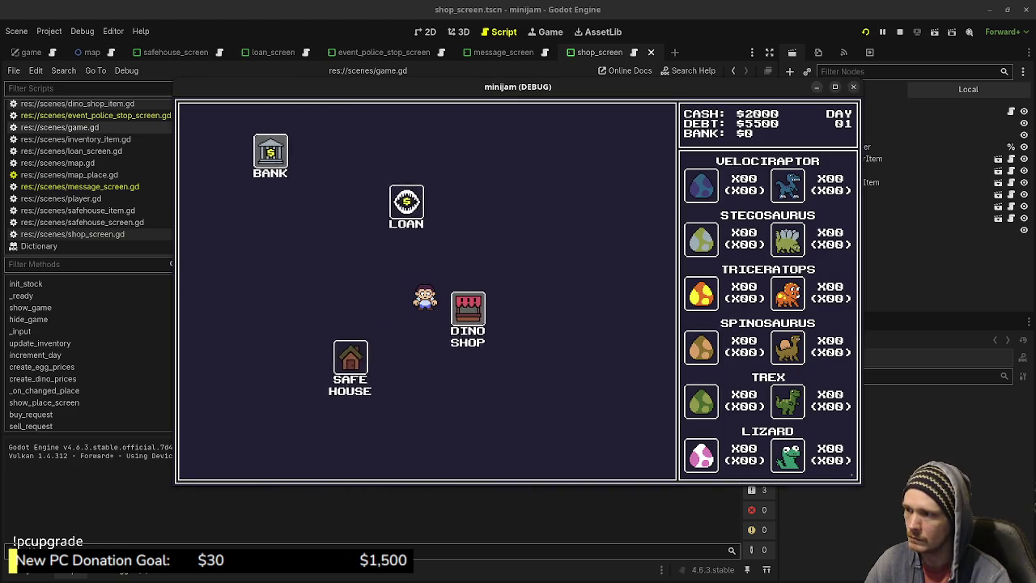
pyautogui.press('Return')
pyautogui.press('Left')
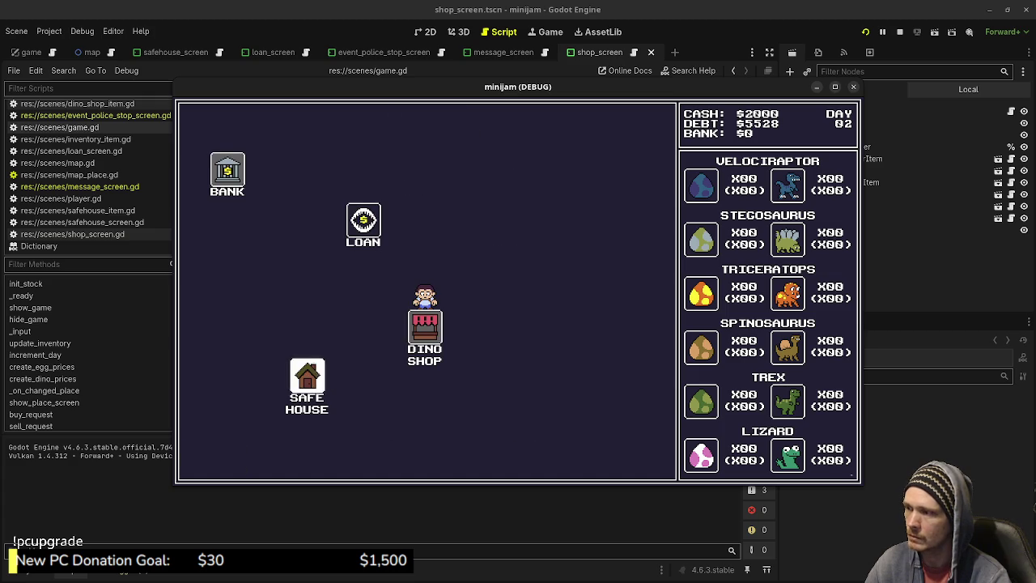
pyautogui.press('Return')
pyautogui.press('Right')
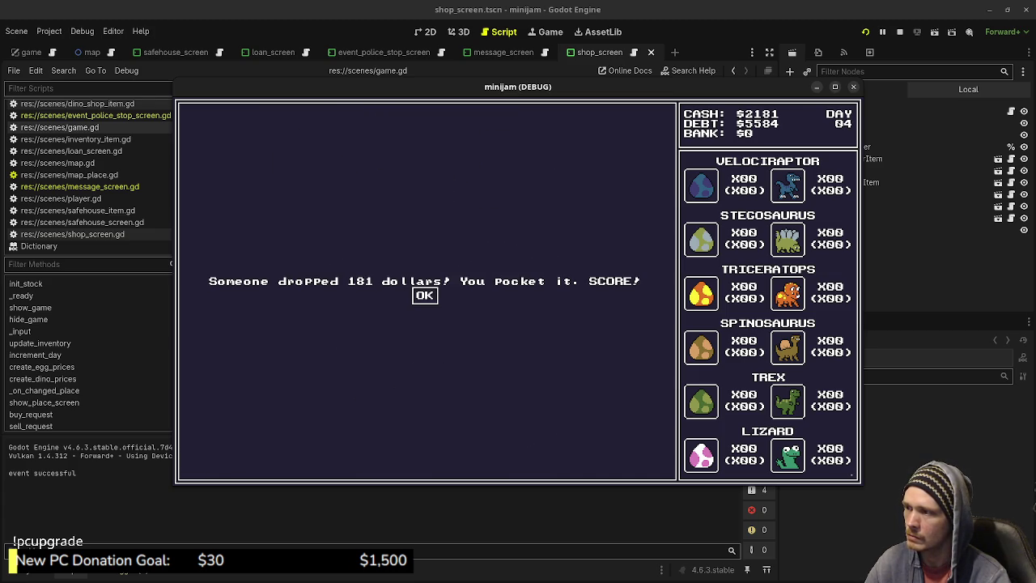
pyautogui.press('Return')
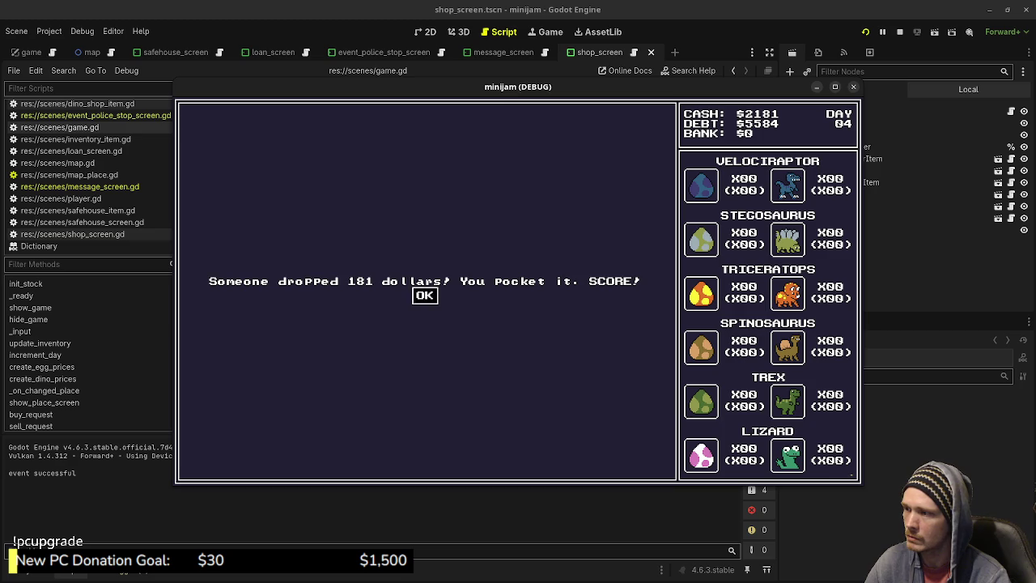
pyautogui.click(899, 32)
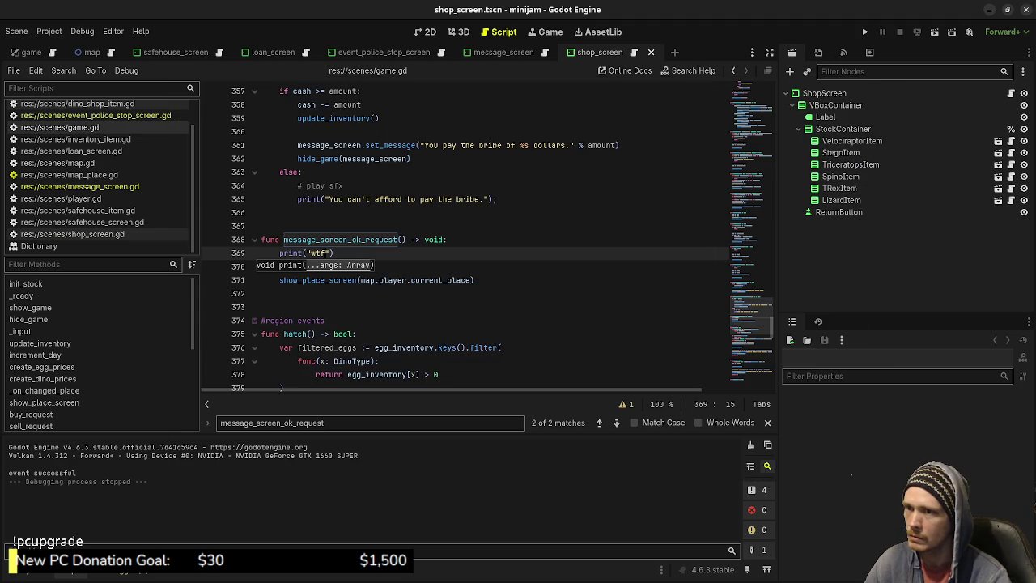
pyautogui.click(501, 52)
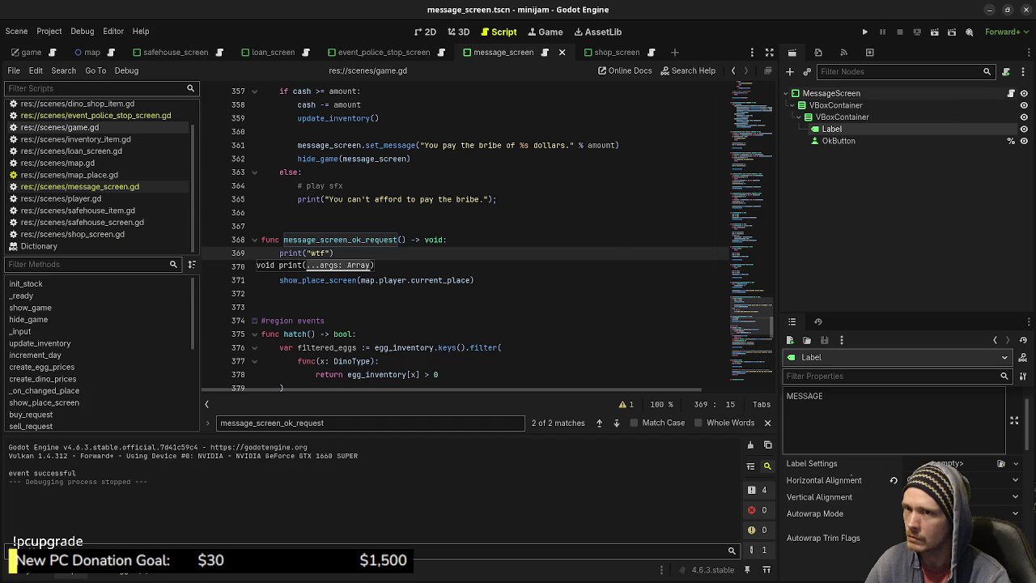
pyautogui.click(1012, 94)
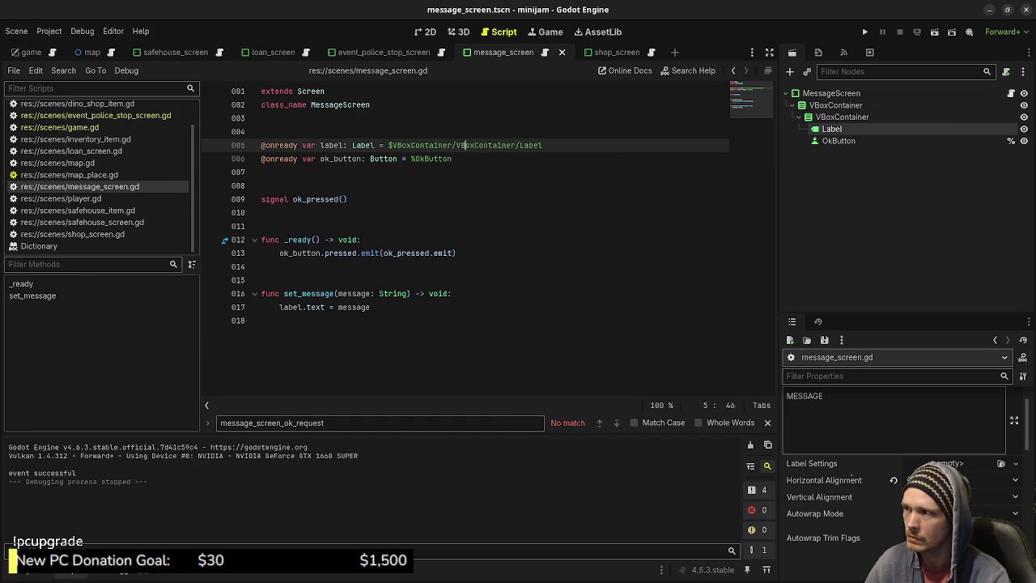
pyautogui.click(838, 141)
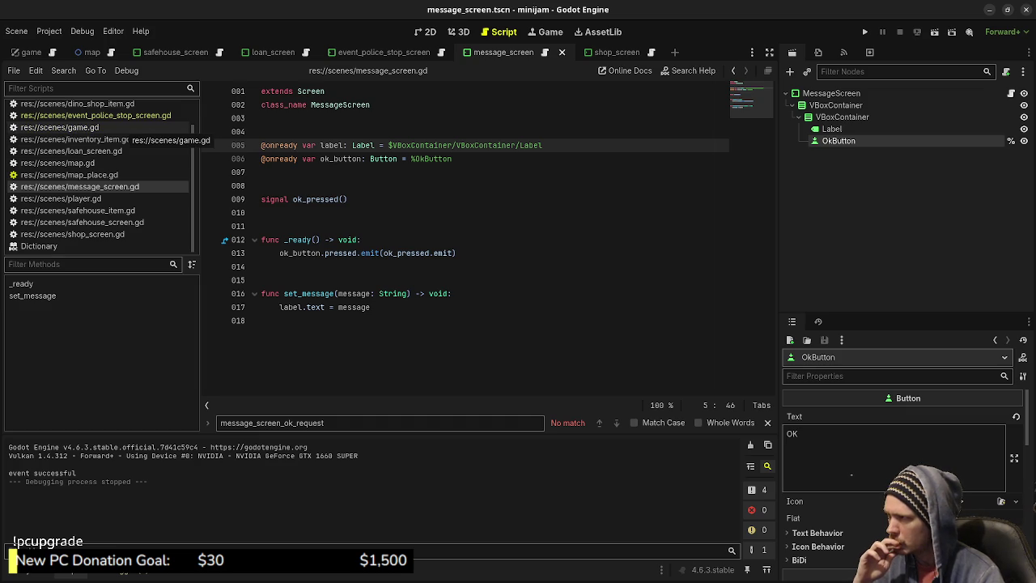
pyautogui.click(60, 127)
pyautogui.press('Up')
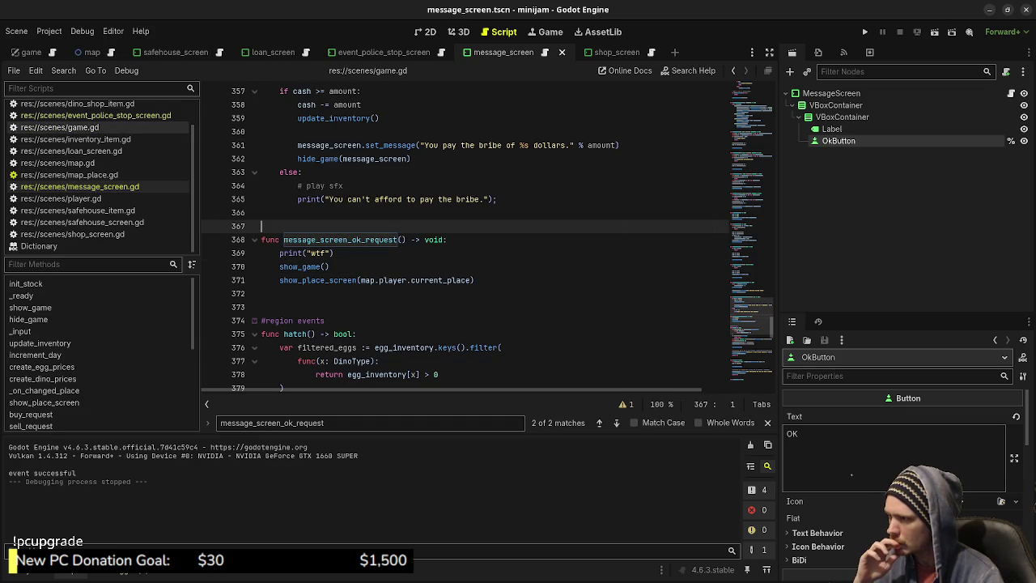
pyautogui.click(751, 159)
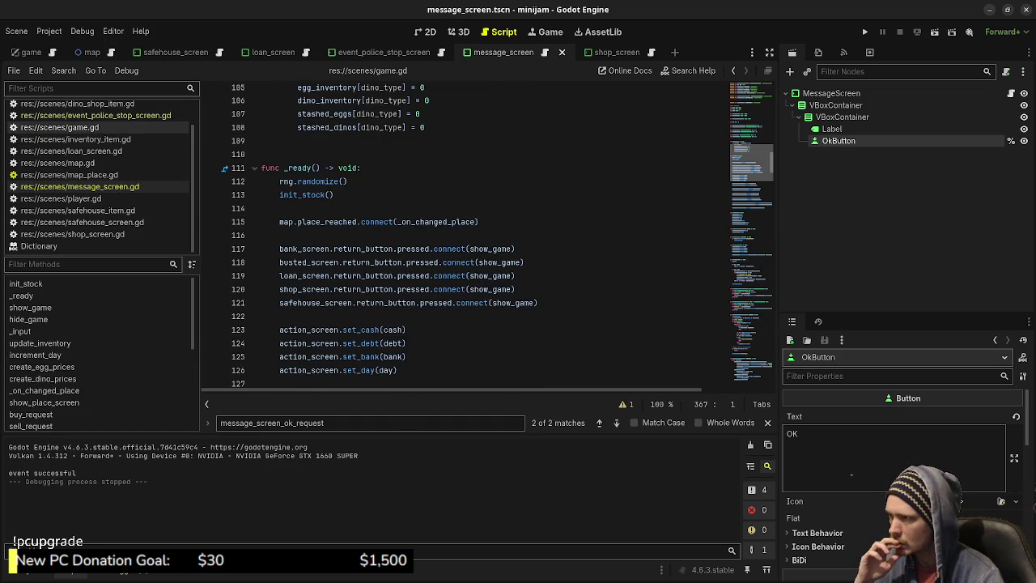
pyautogui.scroll(-5, 462, 234)
pyautogui.scroll(-5, 461, 235)
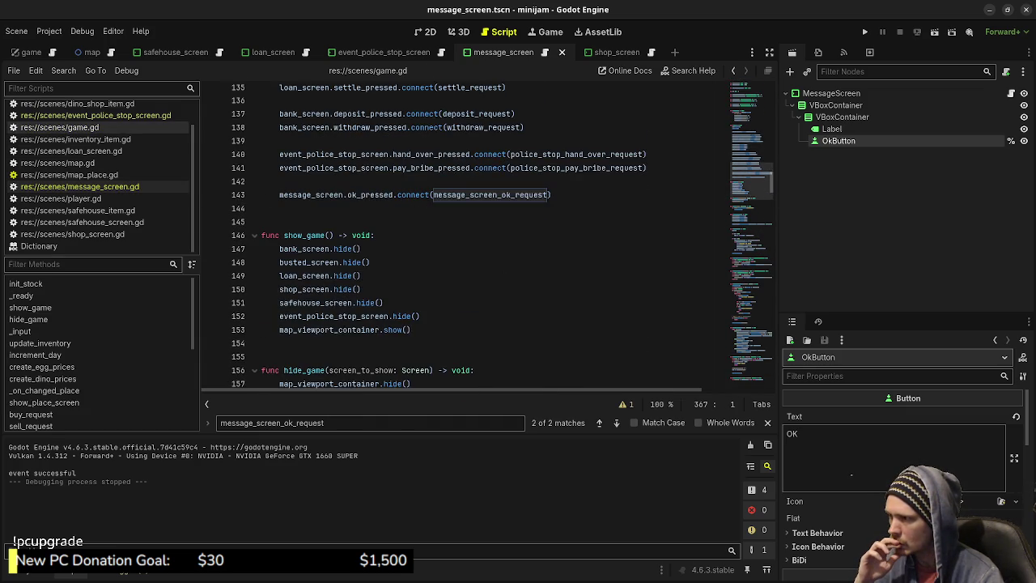
pyautogui.scroll(2, 461, 235)
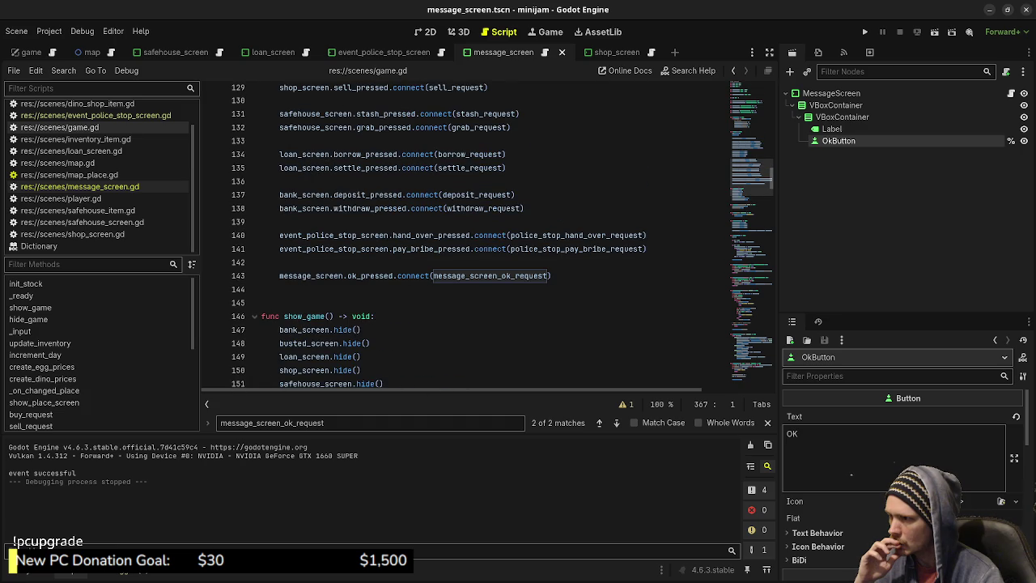
pyautogui.doubleClick(490, 275)
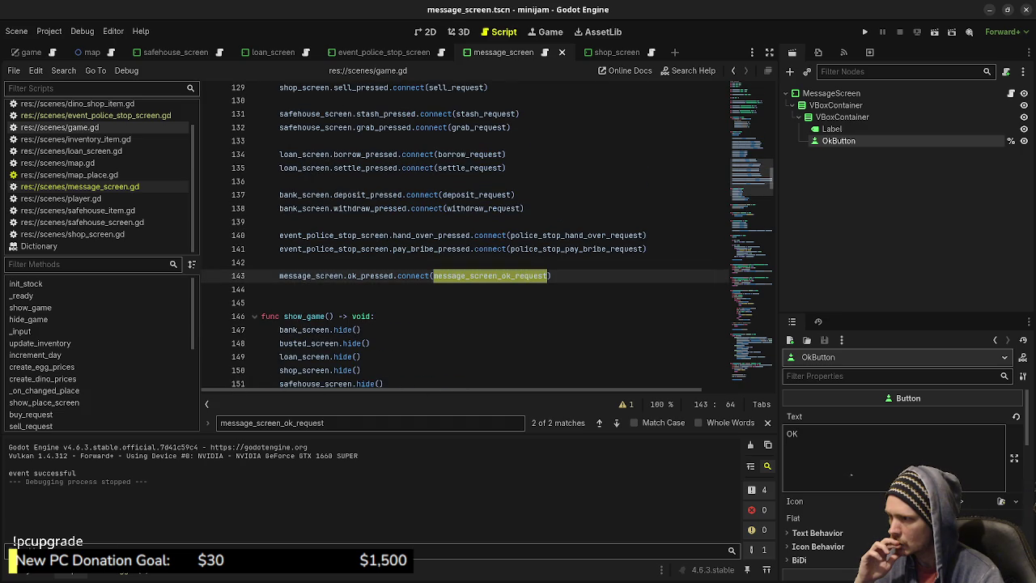
pyautogui.doubleClick(311, 275)
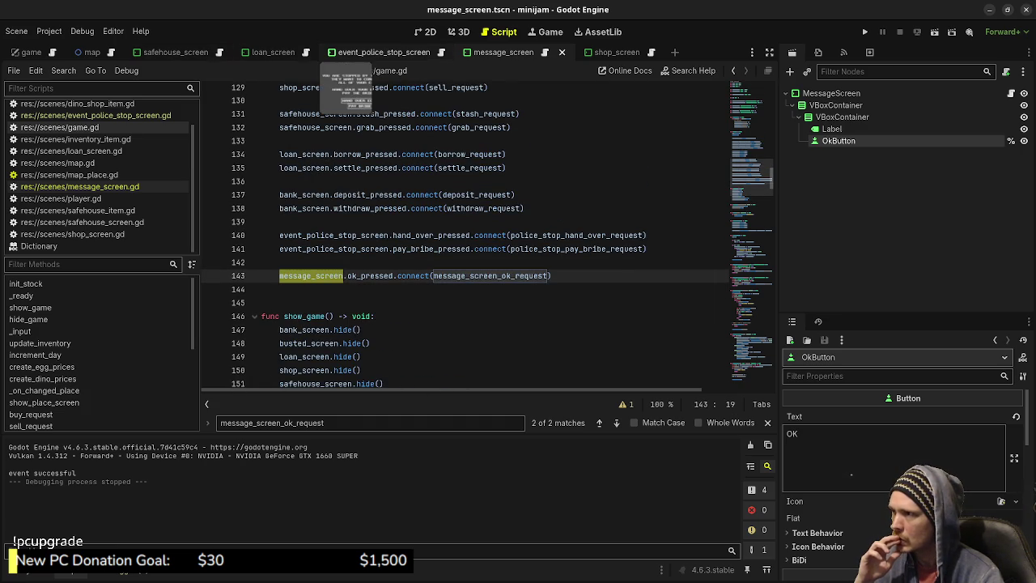
pyautogui.doubleClick(370, 276)
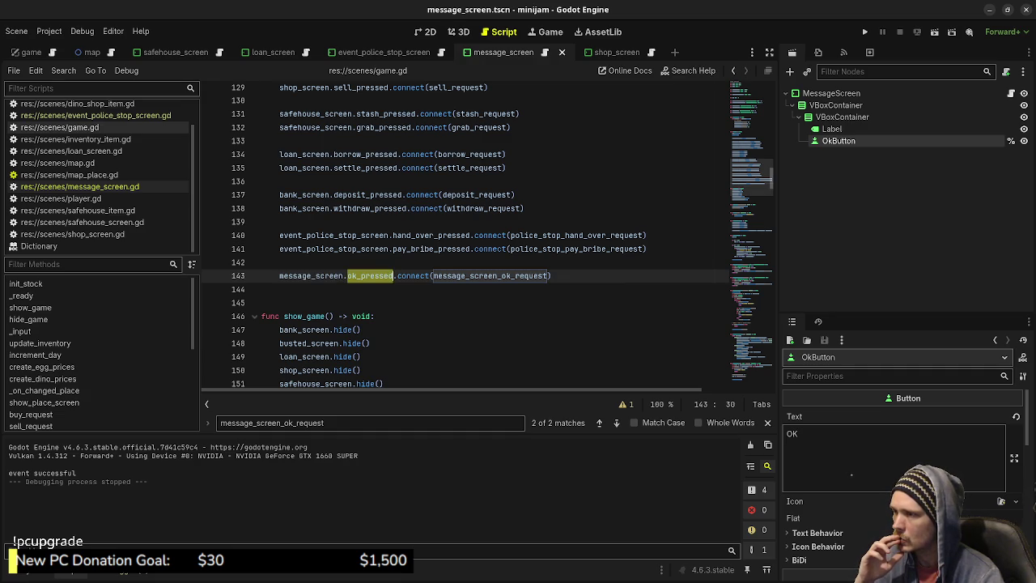
pyautogui.scroll(2, 485, 234)
pyautogui.scroll(5, 486, 235)
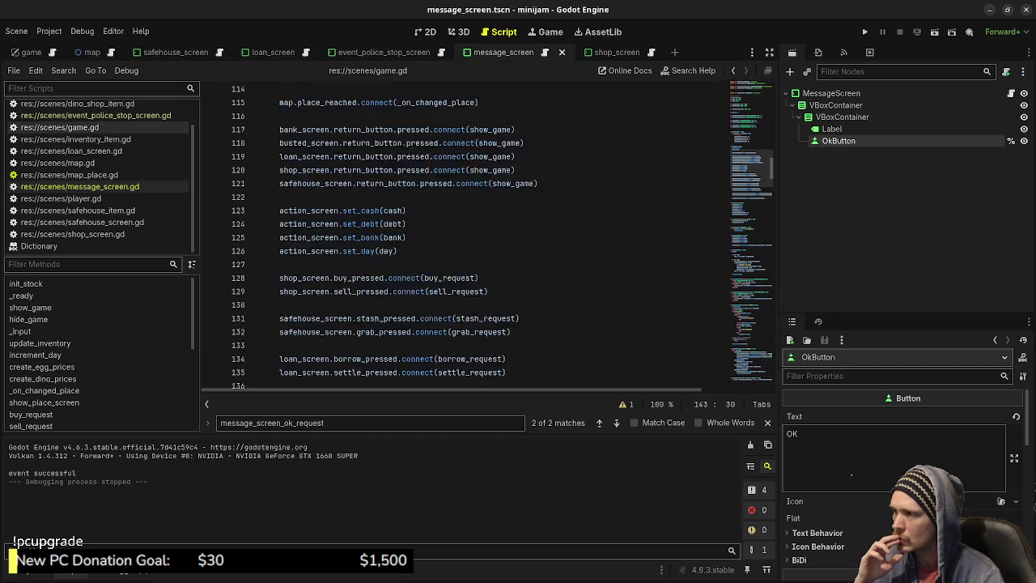
pyautogui.scroll(3, 486, 234)
pyautogui.scroll(3, 486, 235)
pyautogui.scroll(-3, 486, 234)
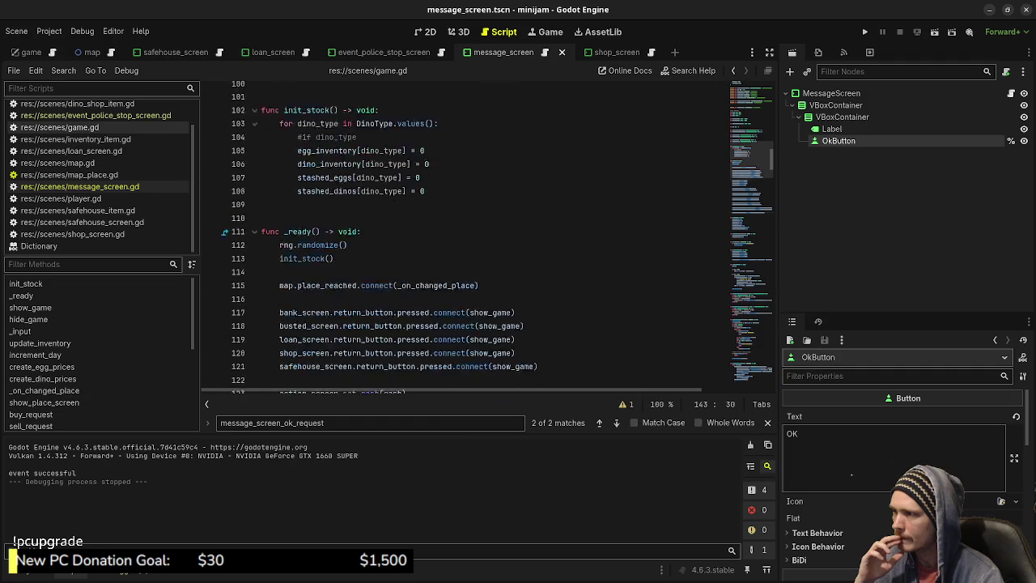
pyautogui.scroll(-8, 485, 235)
pyautogui.scroll(-3, 485, 235)
pyautogui.click(433, 235)
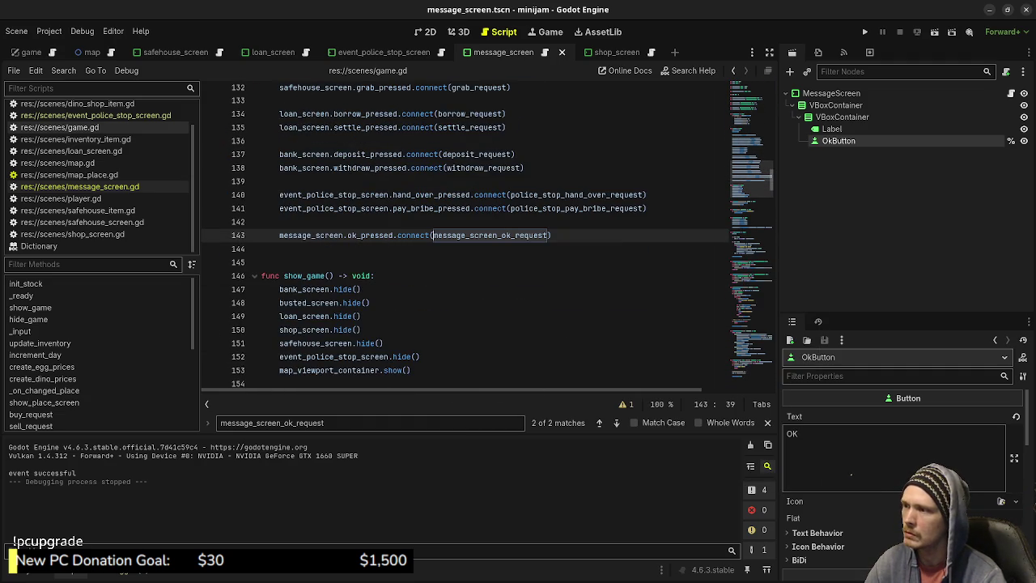
# Wrap the ok_pressed callback in a func(): lambda with a debug print before message_screen_ok_request(), then run
pyautogui.write('func():')
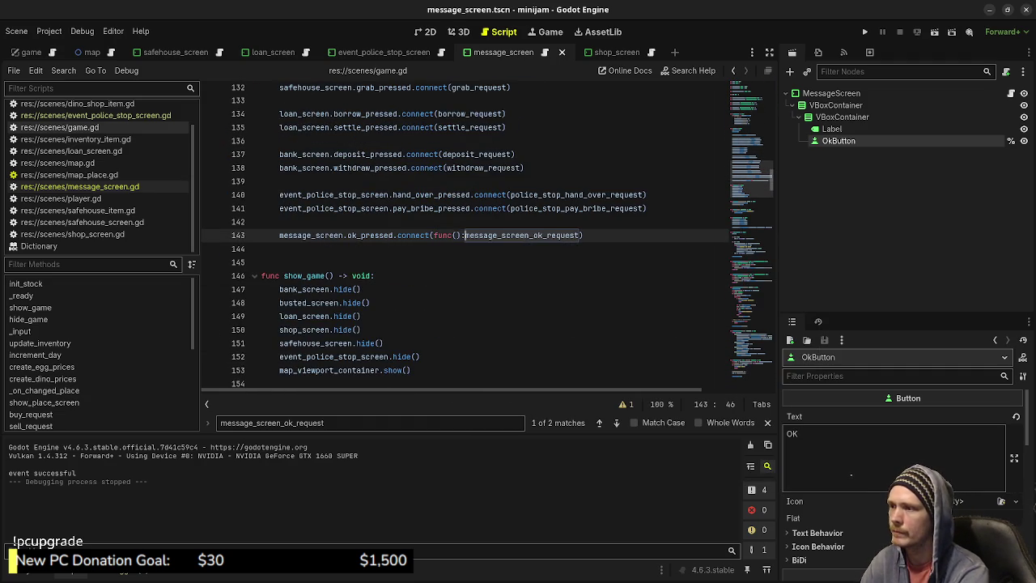
pyautogui.press('Return')
pyautogui.press('End')
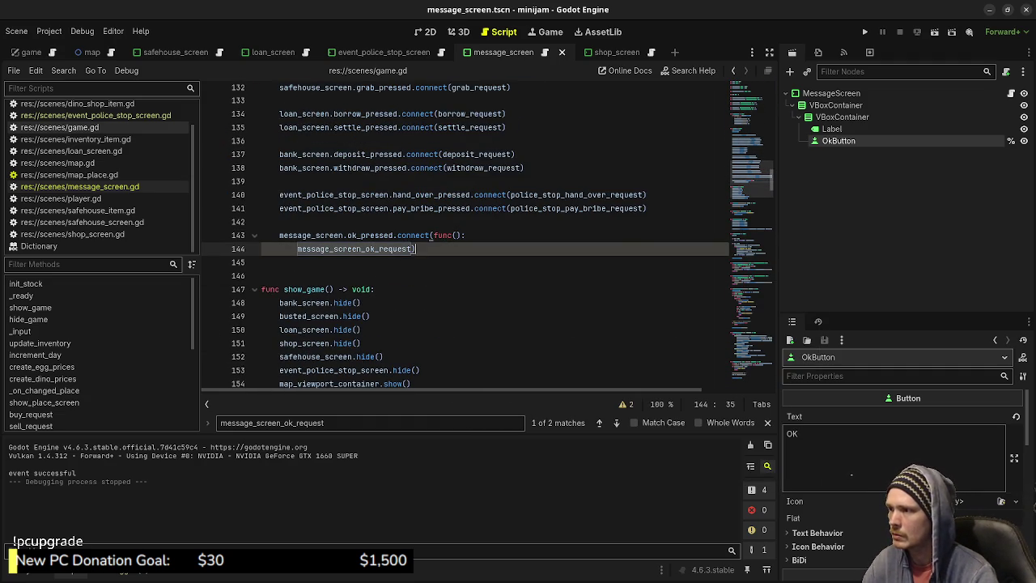
pyautogui.press('Left')
pyautogui.press('Return')
pyautogui.press('BackSpace')
pyautogui.press('Up')
pyautogui.press('End')
pyautogui.write('()')
pyautogui.hotkey('shift', 'Home')
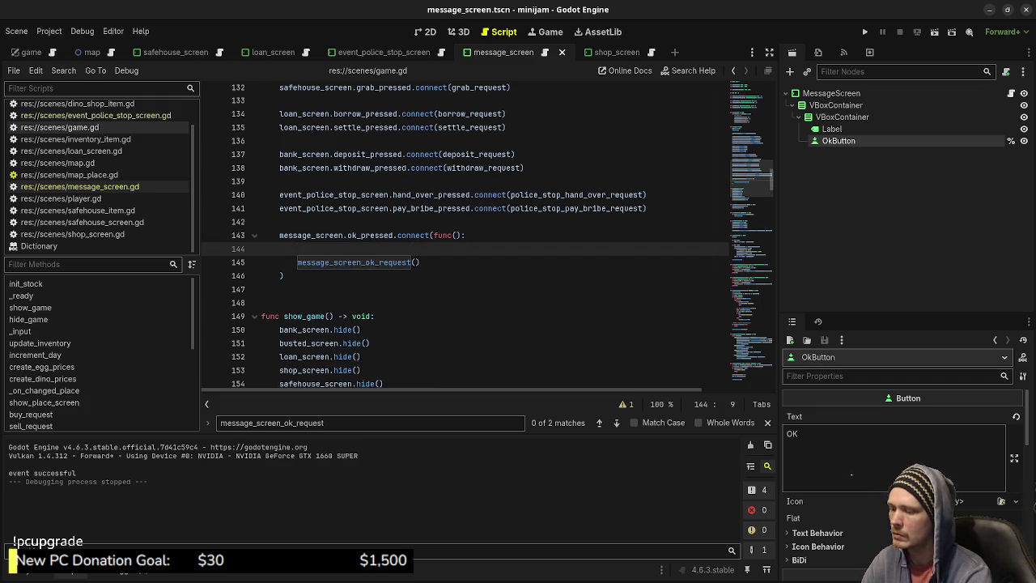
pyautogui.write('print("wt')
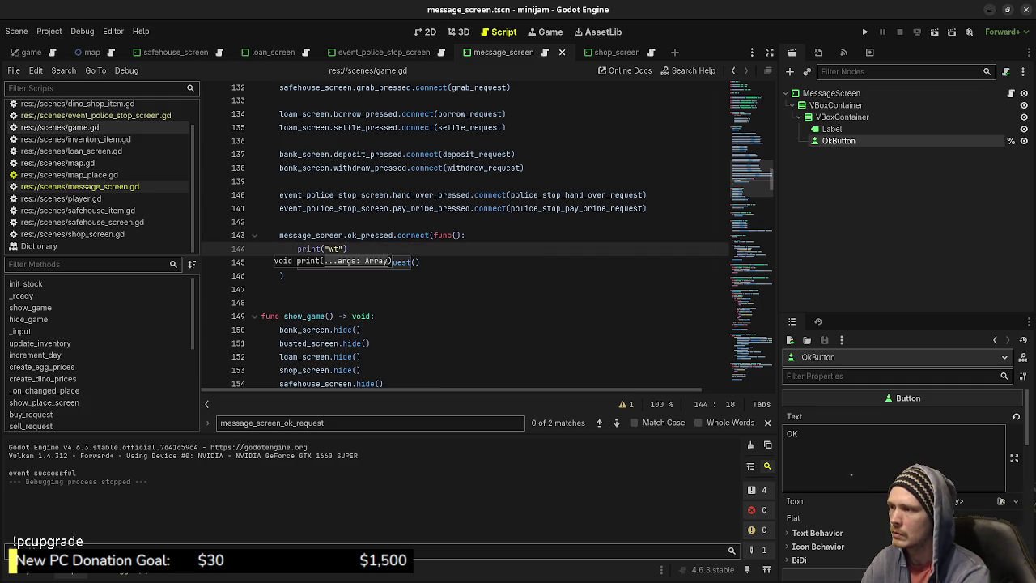
pyautogui.write('ffff')
pyautogui.press('F5')
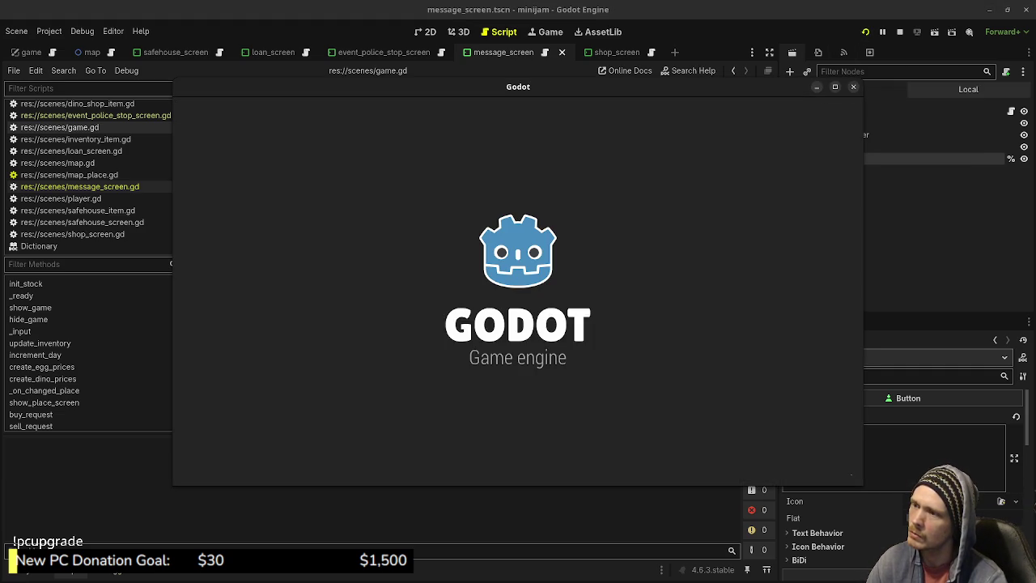
# Play to day 04's 'Someone dropped 80 dollars!' message, close the game, and open message_screen.gd
pyautogui.press('Right')
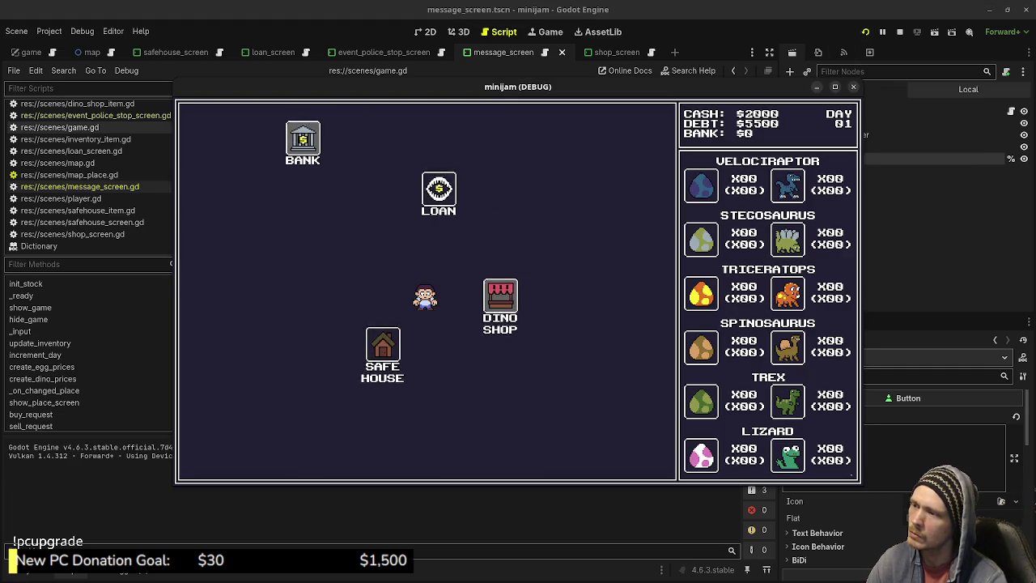
pyautogui.press('Left')
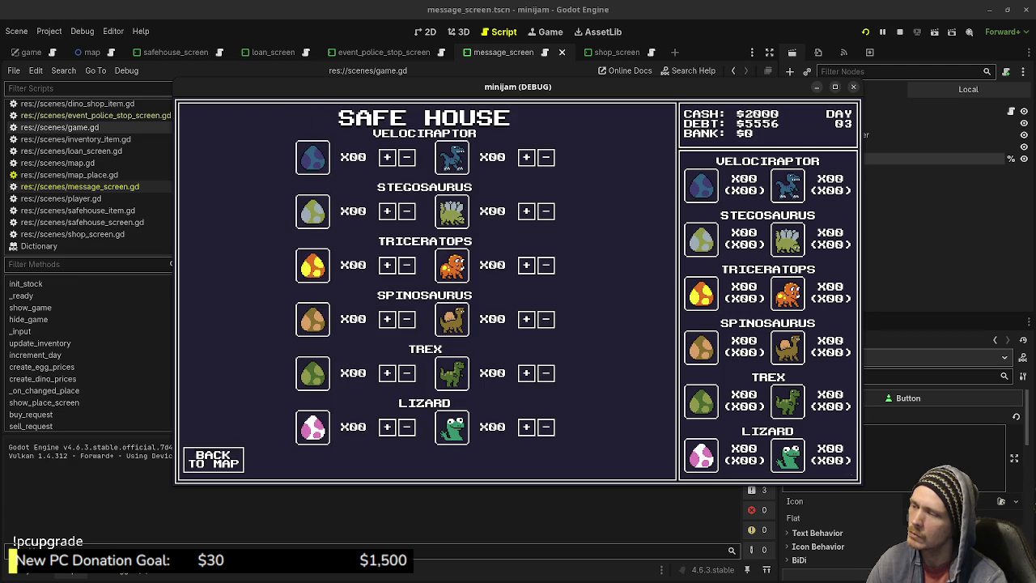
pyautogui.press('Right')
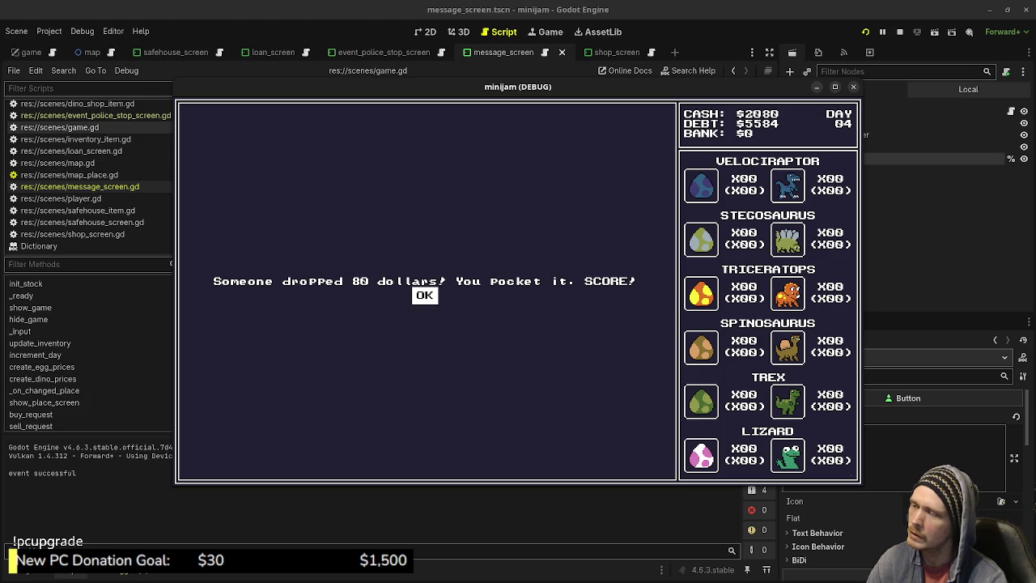
pyautogui.click(899, 31)
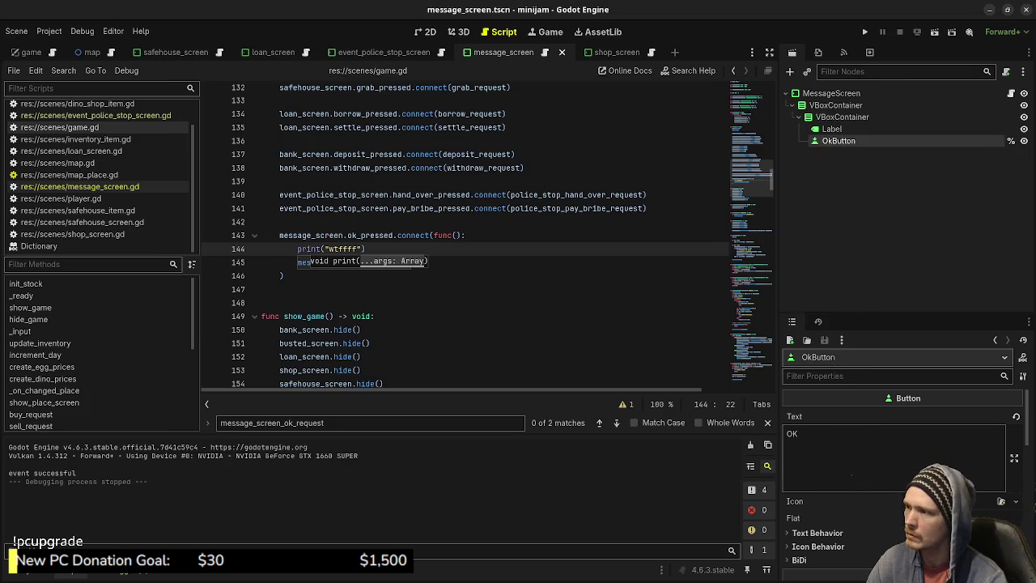
pyautogui.click(80, 186)
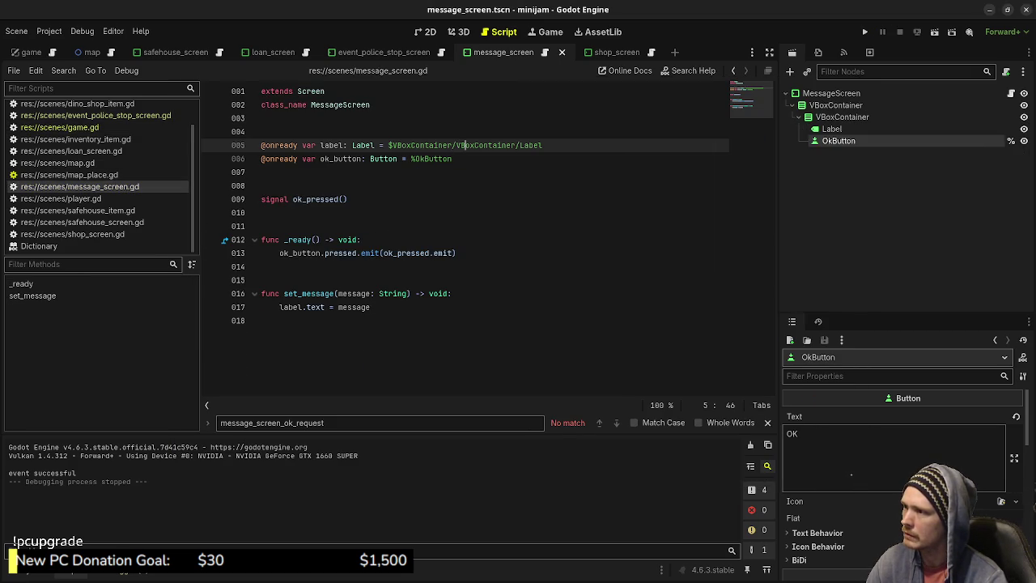
# Check the MESSAGE and OK layout in the 2D view, then revisit the ok_button declaration
pyautogui.doubleClick(300, 253)
pyautogui.hotkey('ctrl', 'F1')
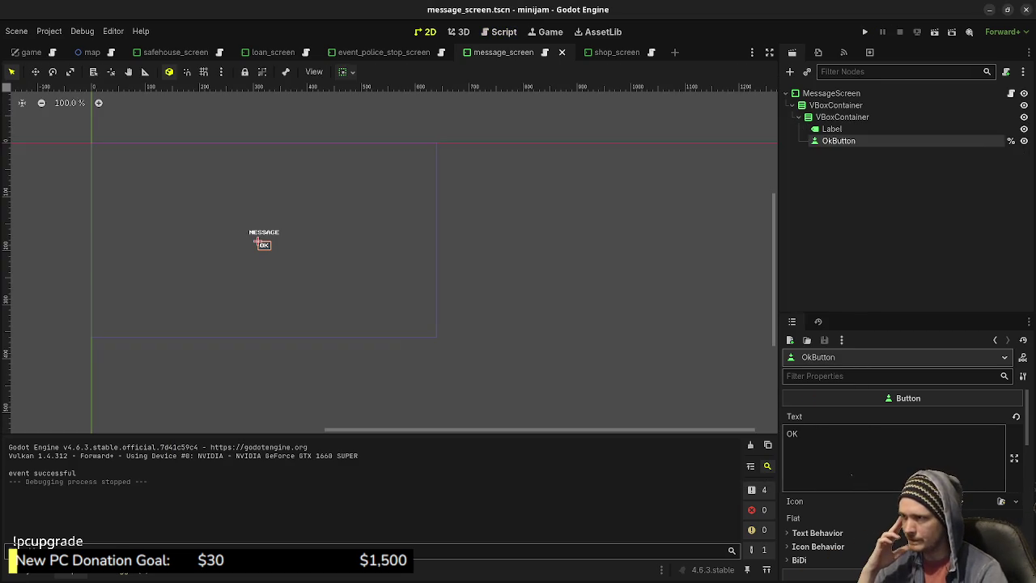
pyautogui.scroll(3, 257, 242)
pyautogui.scroll(2, 461, 290)
pyautogui.scroll(2, 374, 246)
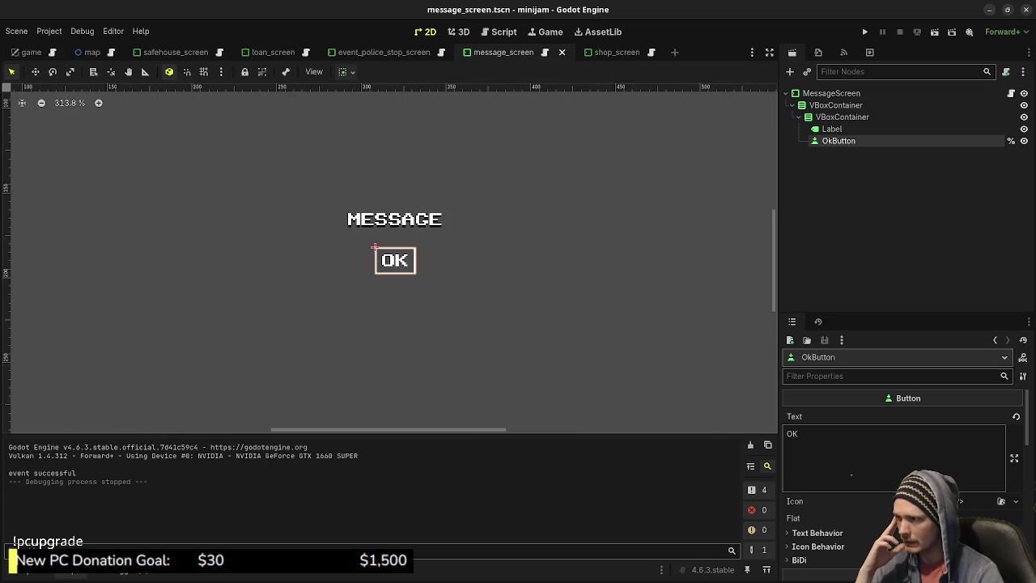
pyautogui.moveTo(374, 246); pyautogui.dragTo(393, 296)
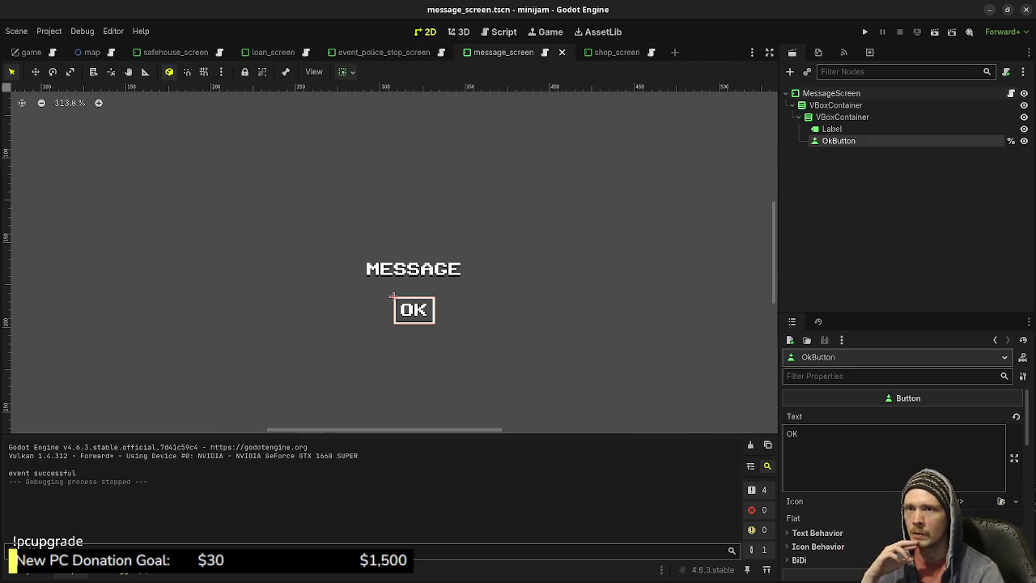
pyautogui.hotkey('ctrl', 'F3')
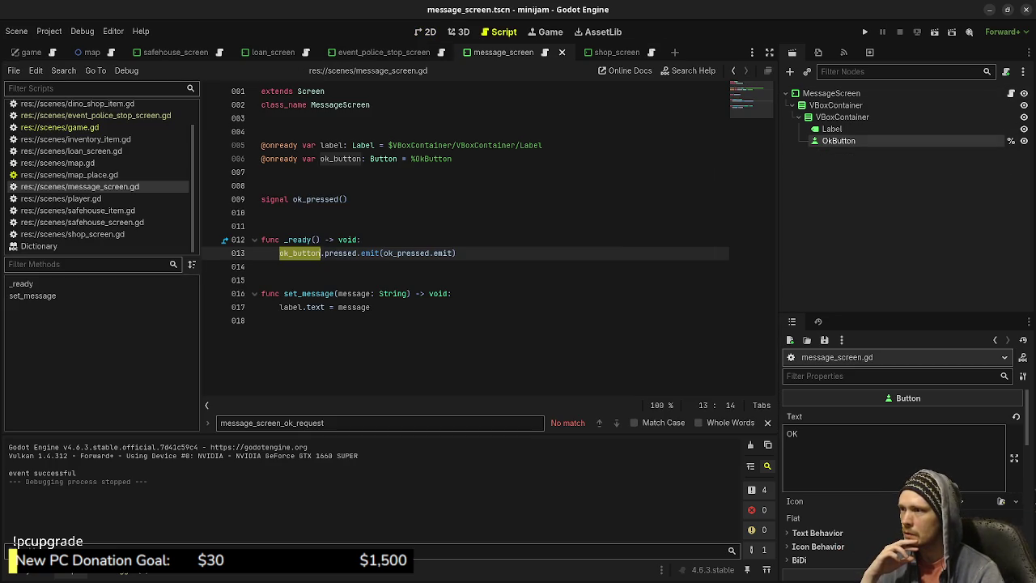
pyautogui.click(362, 158)
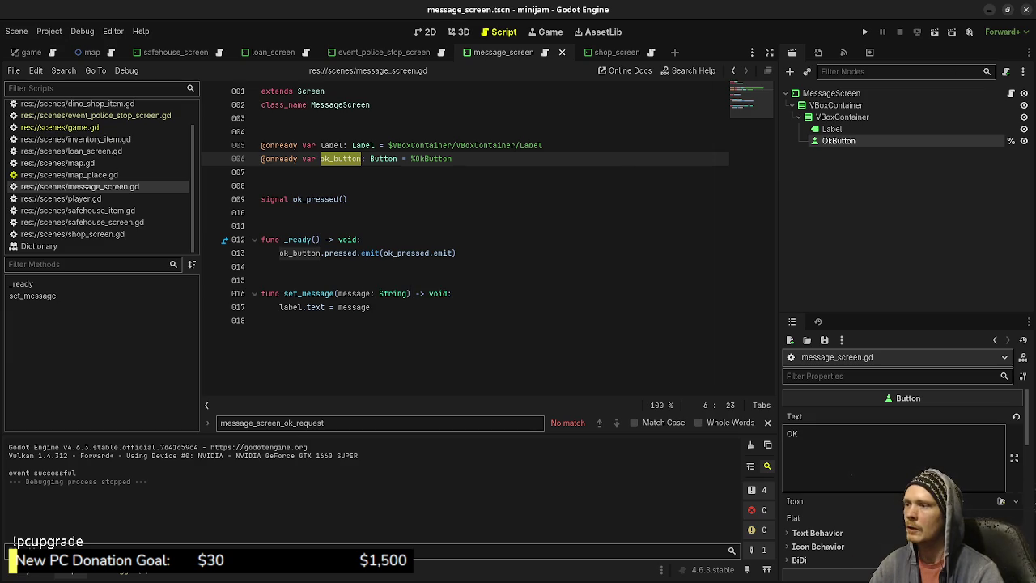
# Change ok_button.pressed.emit to ok_button.pressed.connect on line 13, save, and run
pyautogui.click(370, 252)
pyautogui.doubleClick(370, 253)
pyautogui.write('connect')
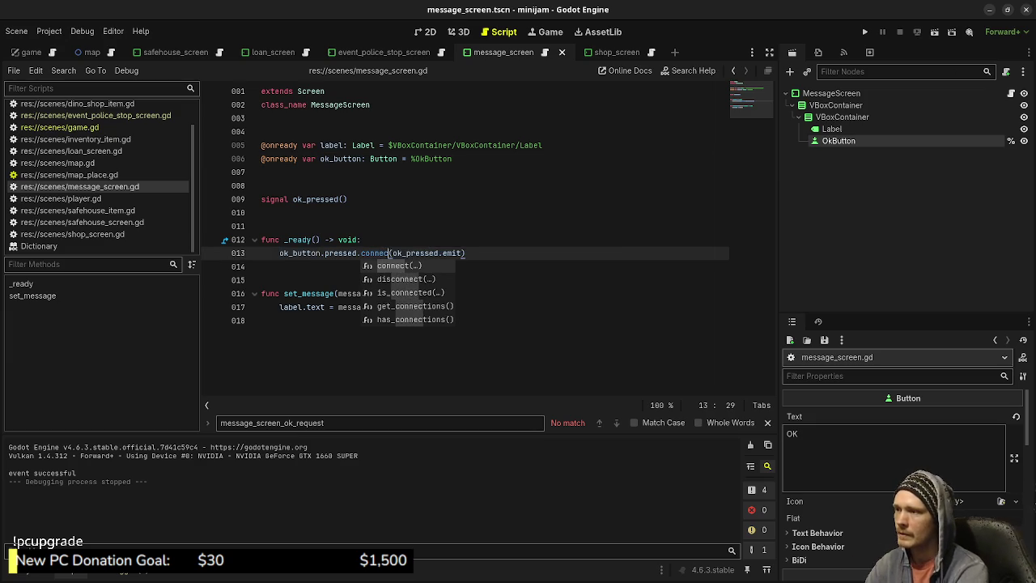
pyautogui.hotkey('ctrl', 's')
pyautogui.press('F5')
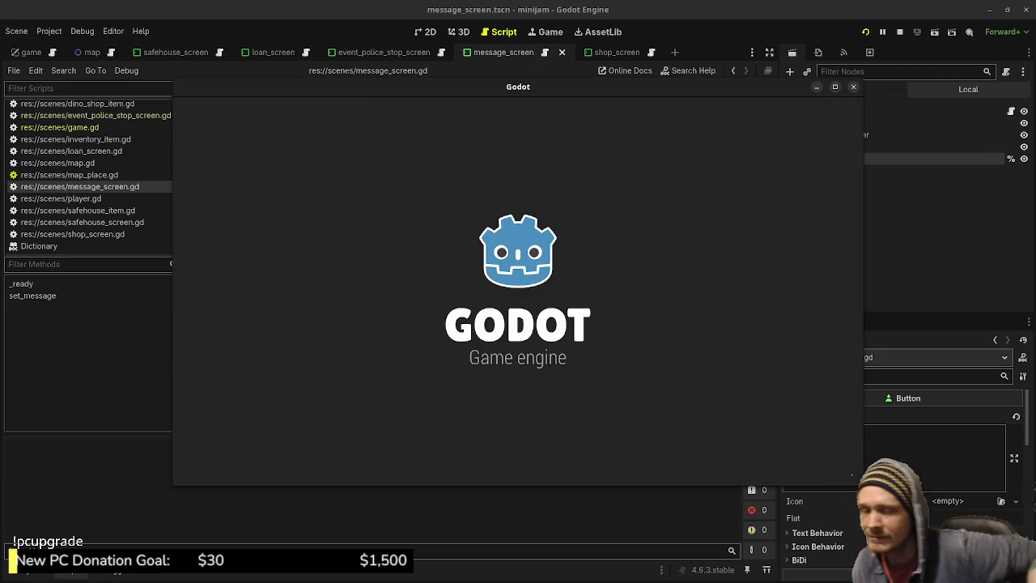
# Travel in the game, dismiss the robbery message, stop the run, and return to game.gd
pyautogui.click(542, 289)
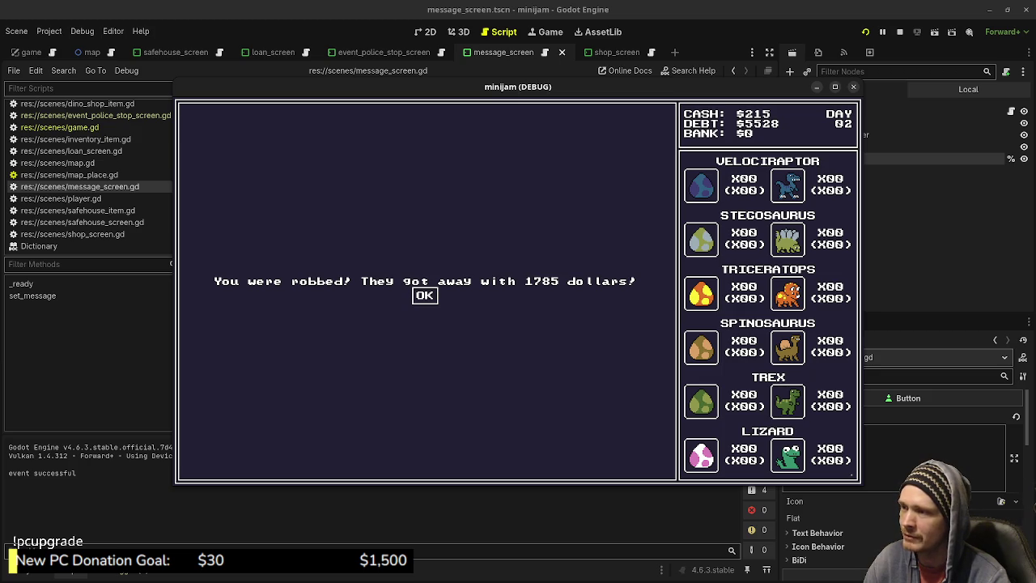
pyautogui.click(424, 295)
pyautogui.press('F8')
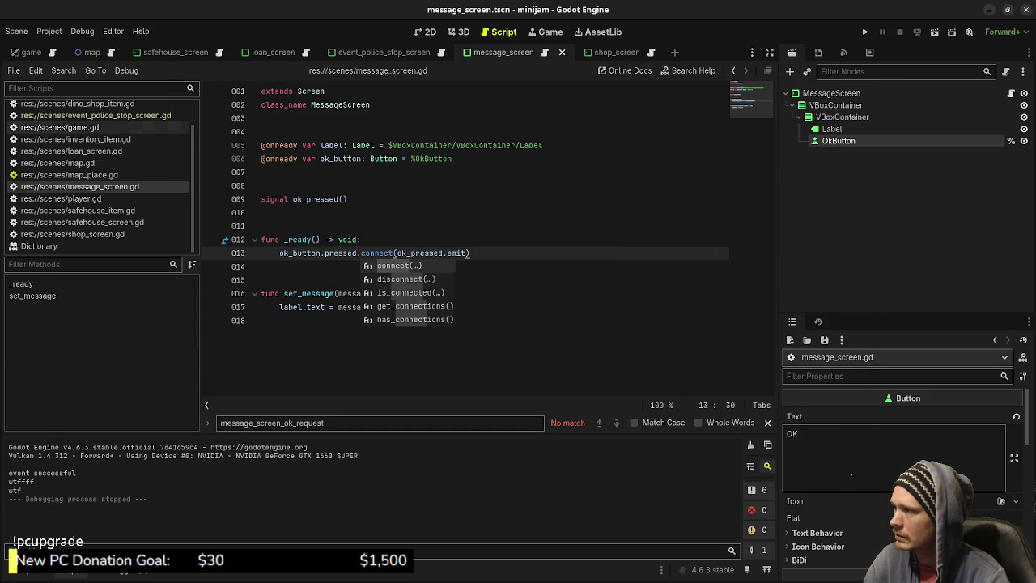
pyautogui.click(59, 127)
# Add message_screen.hide() to show_game(), save, and run the project
pyautogui.scroll(-4, 465, 235)
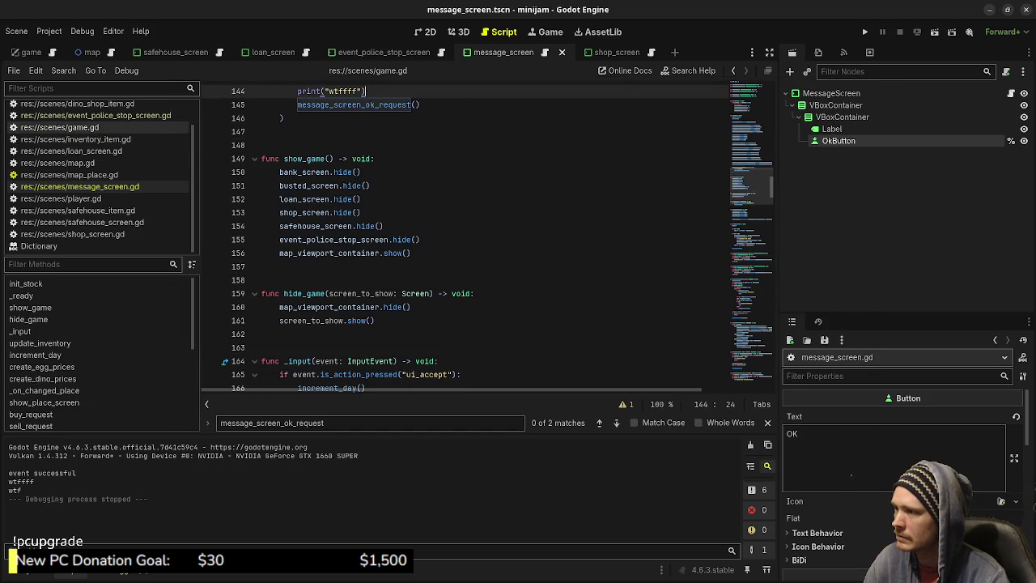
pyautogui.click(420, 240)
pyautogui.press('Return')
pyautogui.write('m')
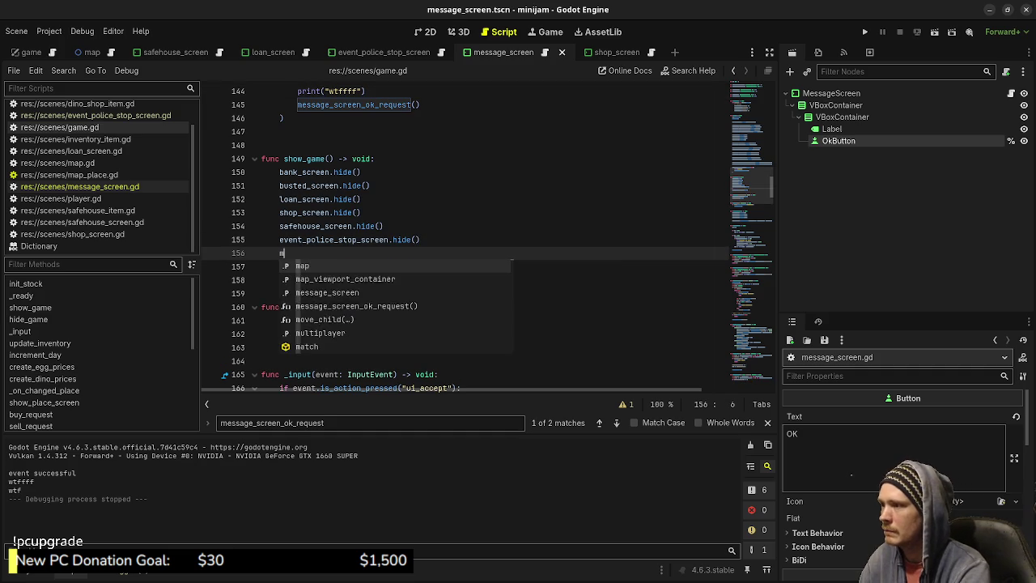
pyautogui.write('essage_screen')
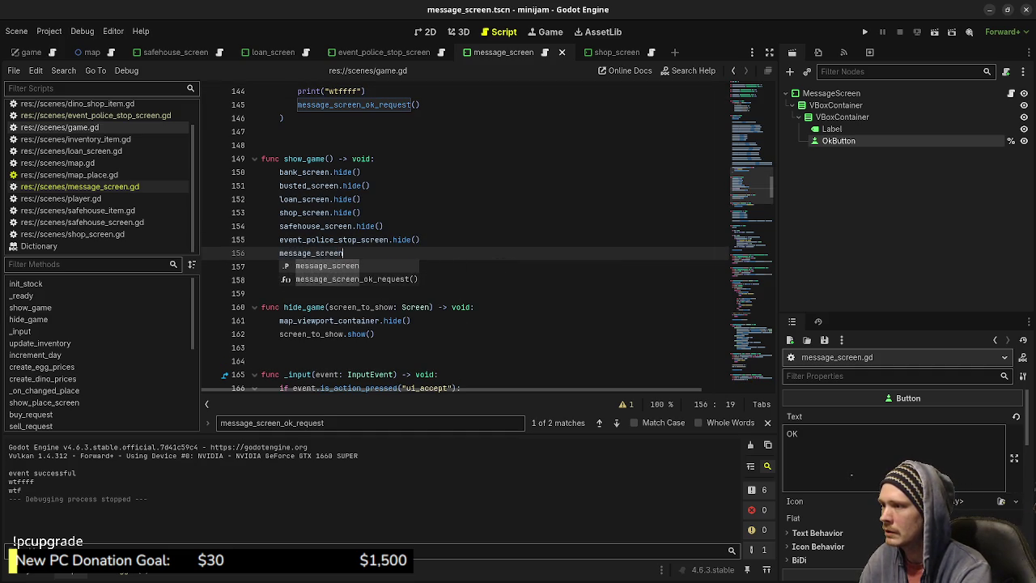
pyautogui.write('.hide()')
pyautogui.hotkey('ctrl', 's')
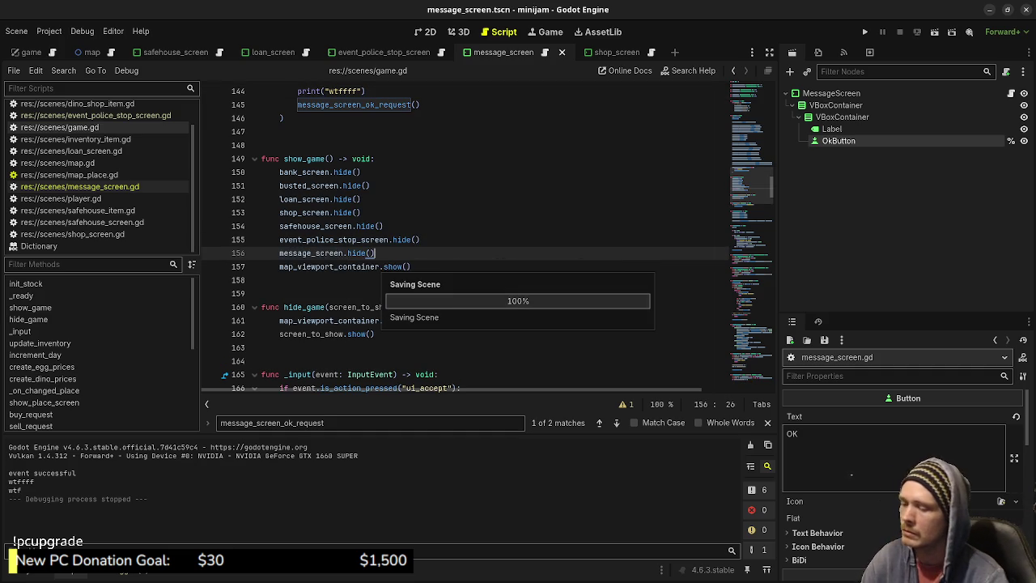
pyautogui.press('F5')
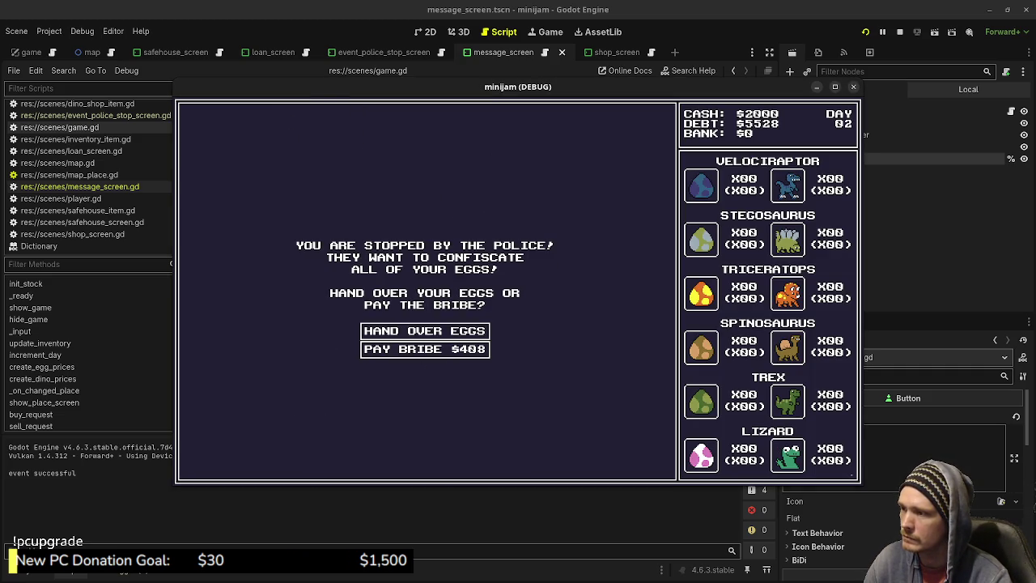
# Pay the $408 police bribe, dismiss its message, stop the game, and open message_screen.gd
pyautogui.click(425, 349)
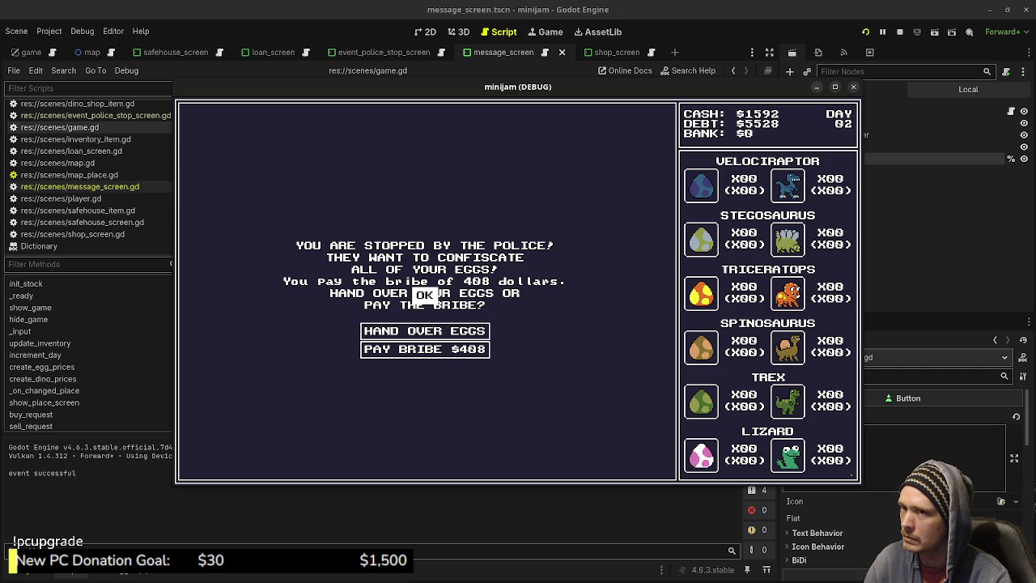
pyautogui.click(425, 295)
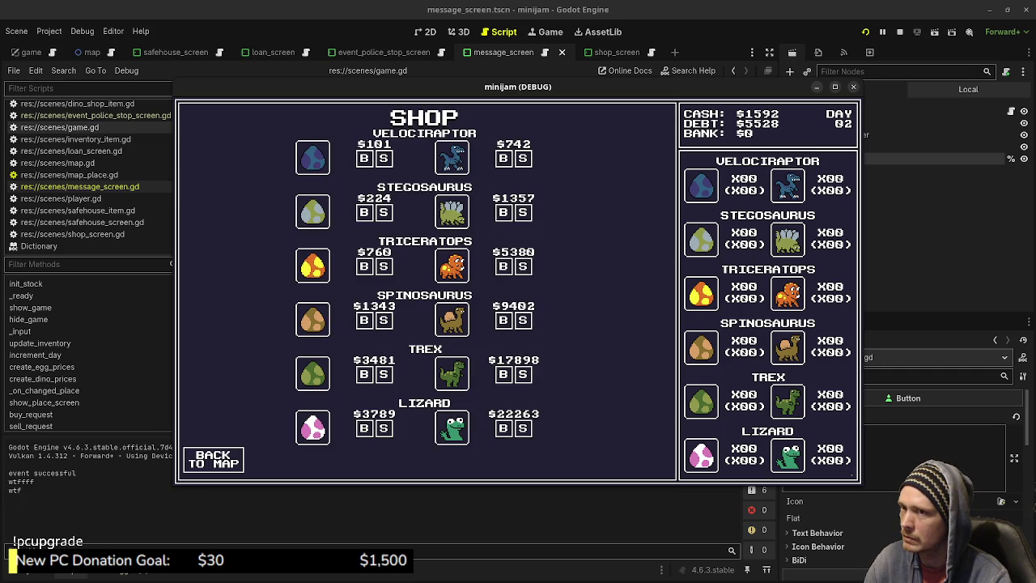
pyautogui.click(900, 31)
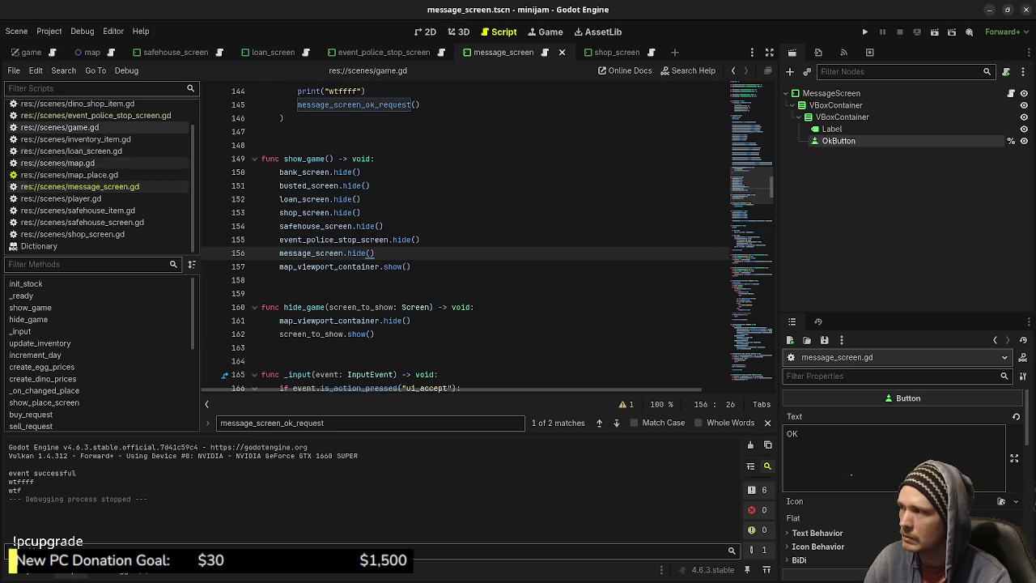
pyautogui.click(79, 186)
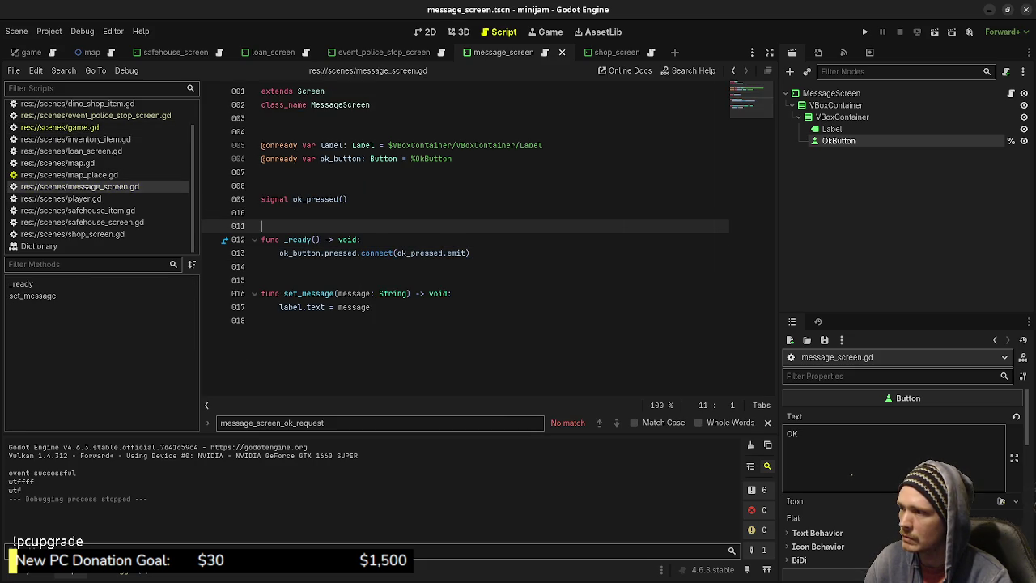
# In game.gd, delete the inline func(): lambda and its debug print from the ok_pressed connection
pyautogui.click(60, 127)
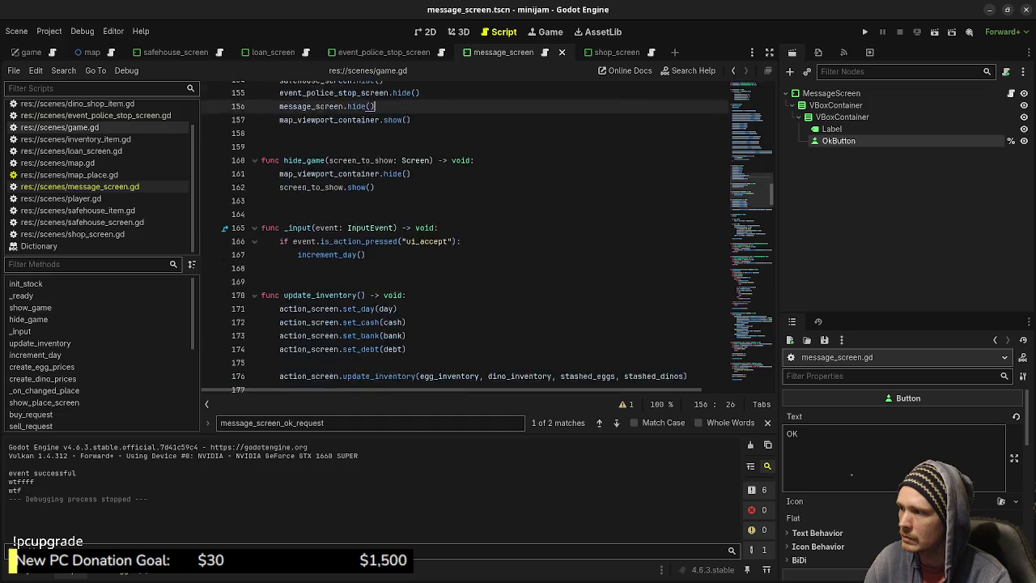
pyautogui.click(366, 293)
pyautogui.click(291, 333)
pyautogui.click(283, 321)
pyautogui.press('BackSpace')
pyautogui.press('BackSpace')
pyautogui.press('BackSpace')
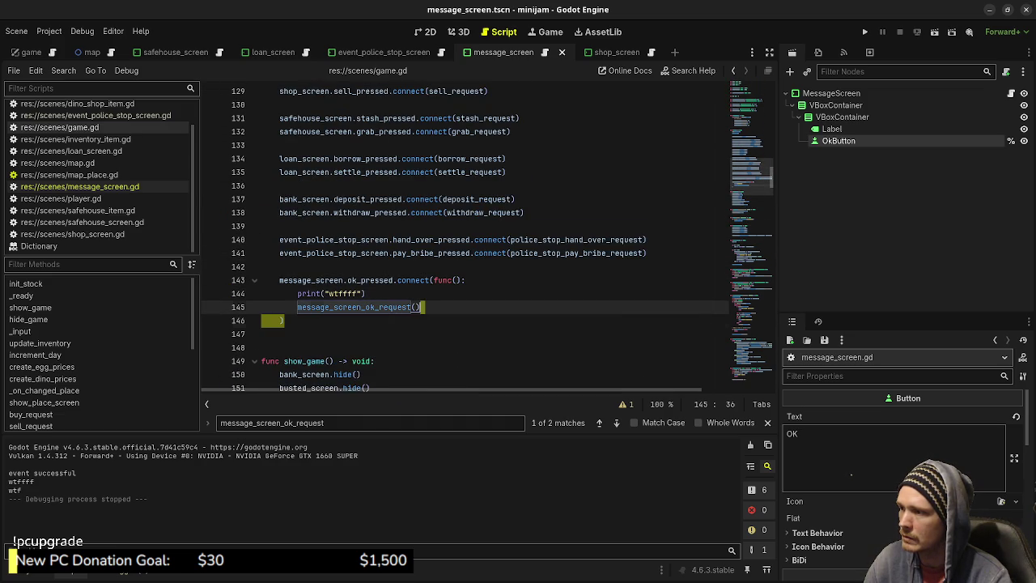
pyautogui.press('BackSpace')
pyautogui.press('BackSpace')
pyautogui.press('Up')
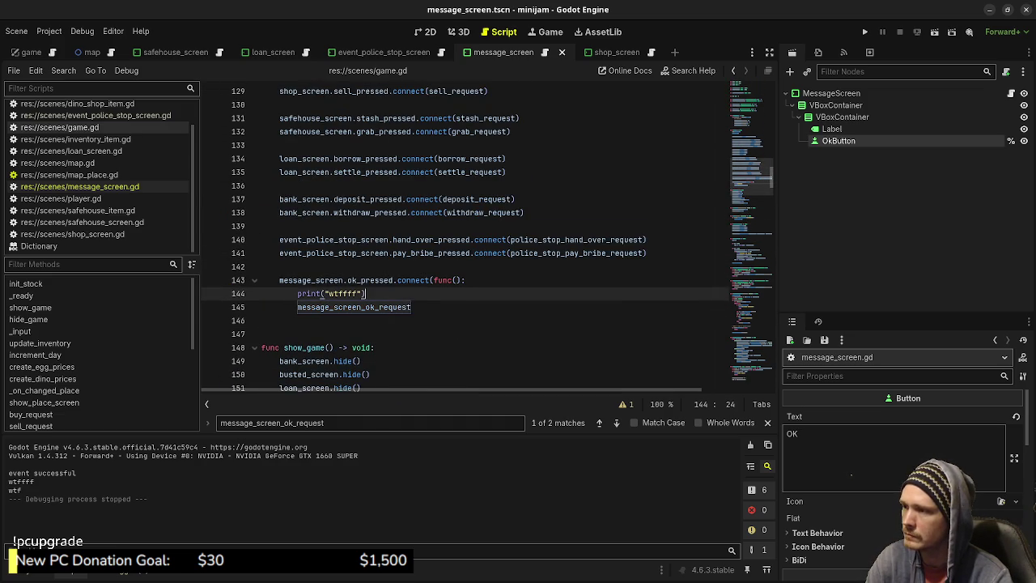
pyautogui.hotkey('shift', 'Up')
pyautogui.hotkey('shift', 'End')
pyautogui.hotkey('shift', 'Left')
pyautogui.hotkey('shift', 'Left')
pyautogui.hotkey('shift', 'Left')
pyautogui.press('BackSpace')
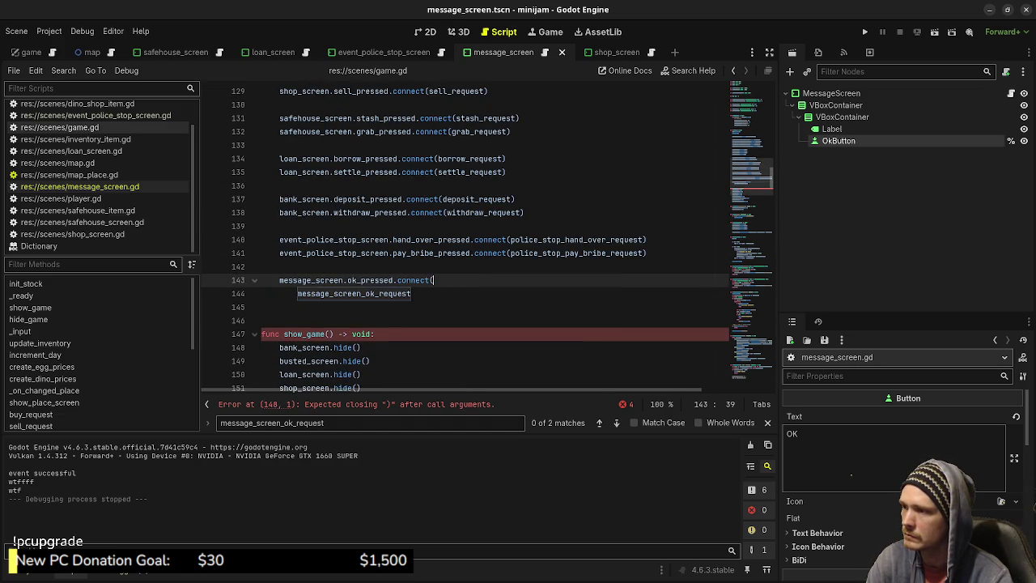
# Join message_screen_ok_request onto the ok_pressed.connect line with its closing parenthesis, and save
pyautogui.click(411, 293)
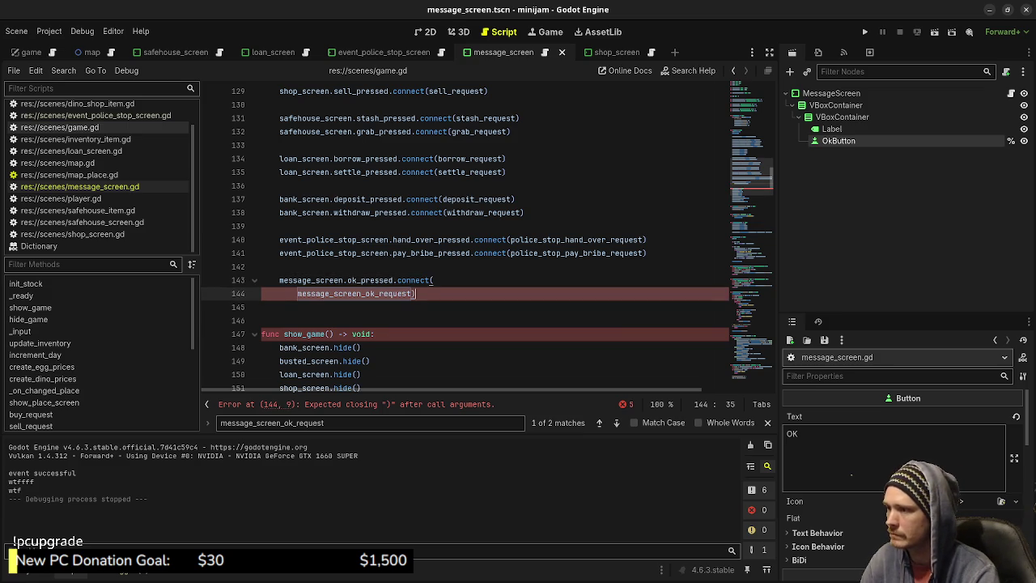
pyautogui.write(')')
pyautogui.press('Home')
pyautogui.press('BackSpace')
pyautogui.press('BackSpace')
pyautogui.press('BackSpace')
pyautogui.press('Down')
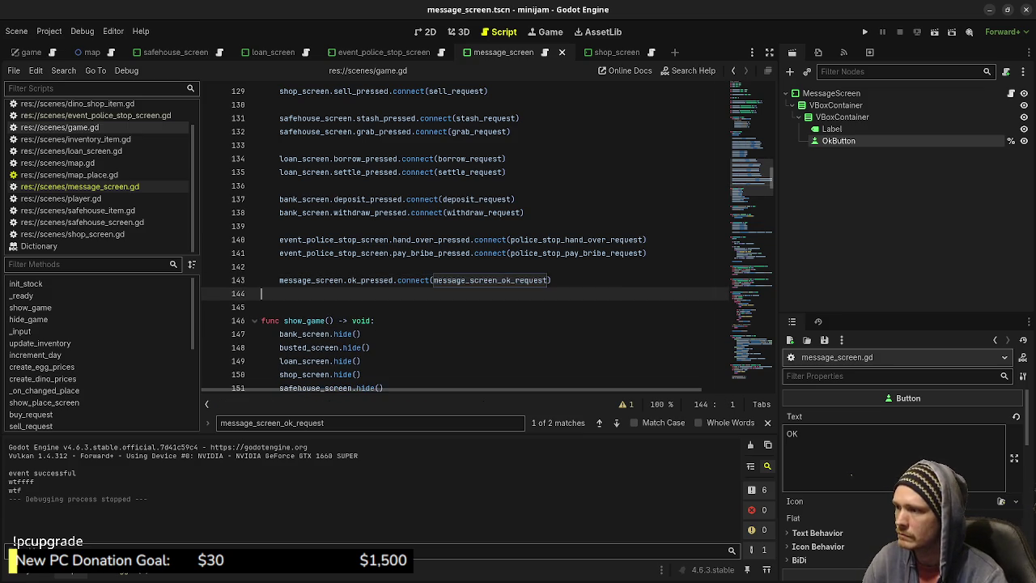
pyautogui.hotkey('ctrl', 's')
# Remove the print("wtf") debug line from message_screen_ok_request and save
pyautogui.hotkey('ctrl', 'f')
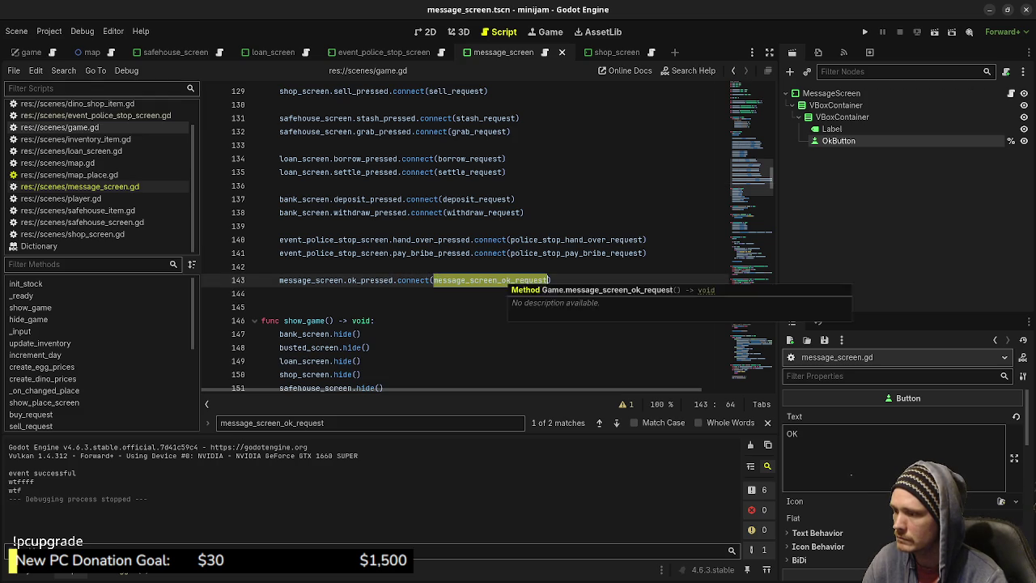
pyautogui.press('Return')
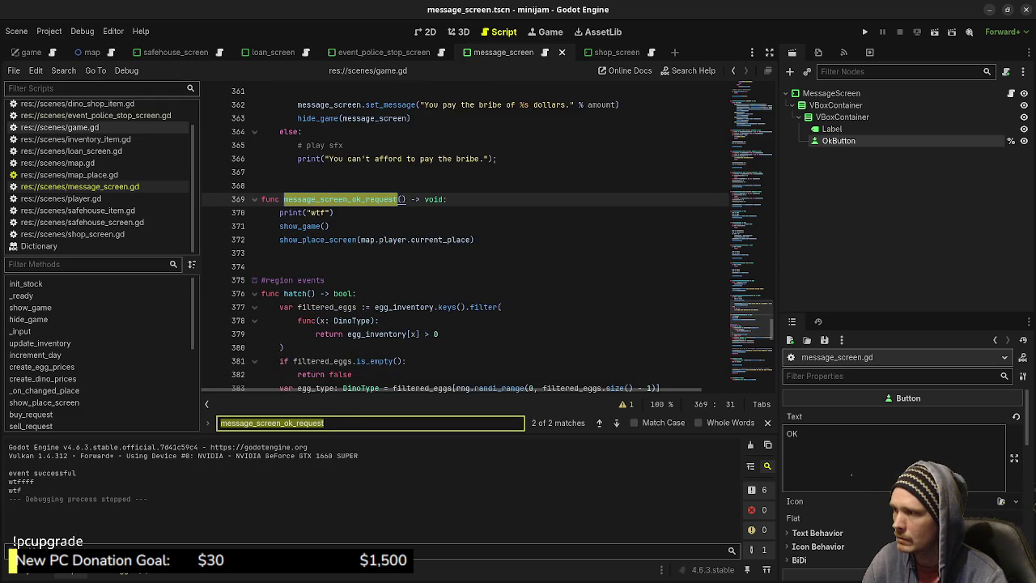
pyautogui.moveTo(334, 212); pyautogui.dragTo(449, 199)
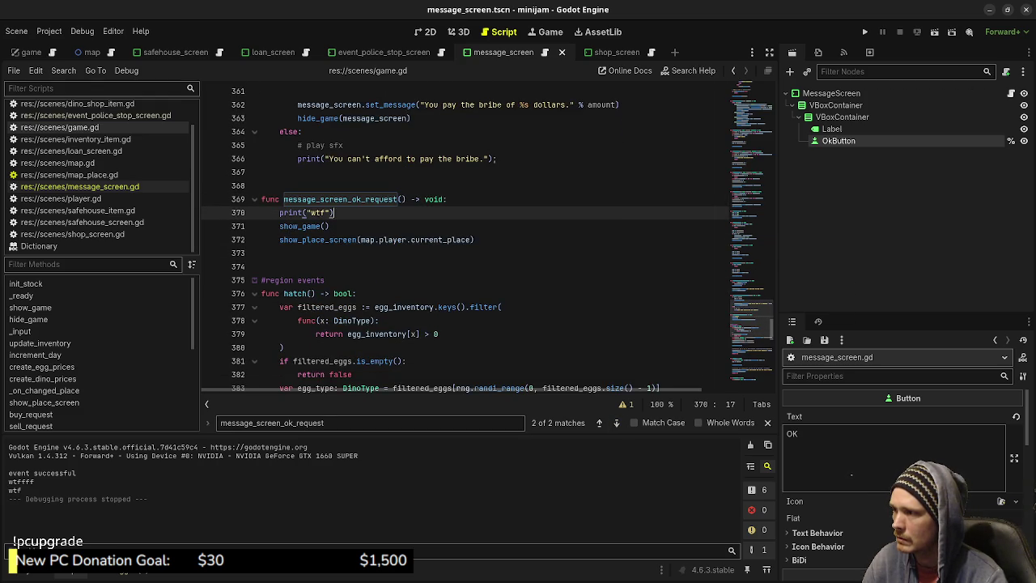
pyautogui.press('BackSpace')
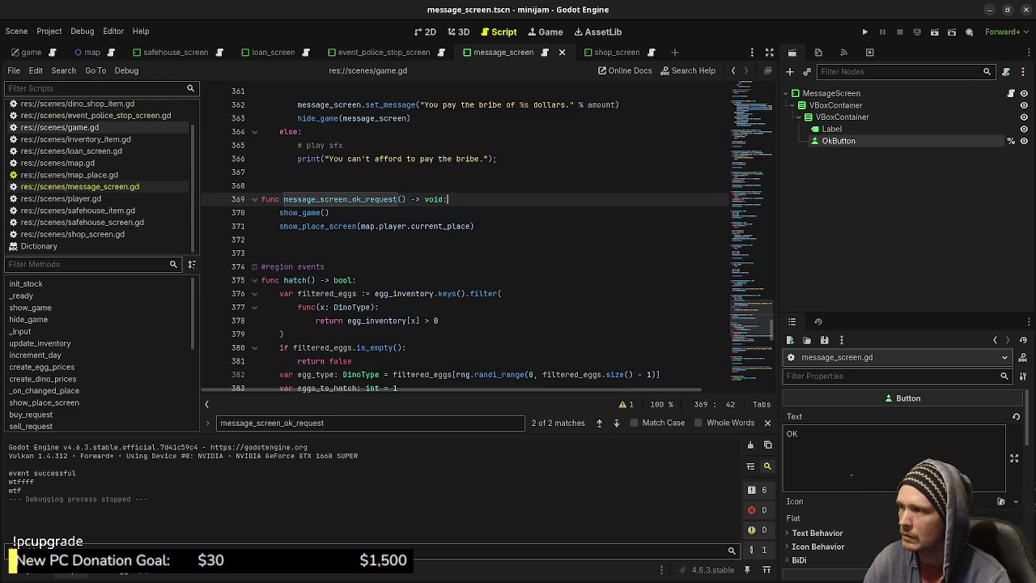
pyautogui.hotkey('ctrl', 's')
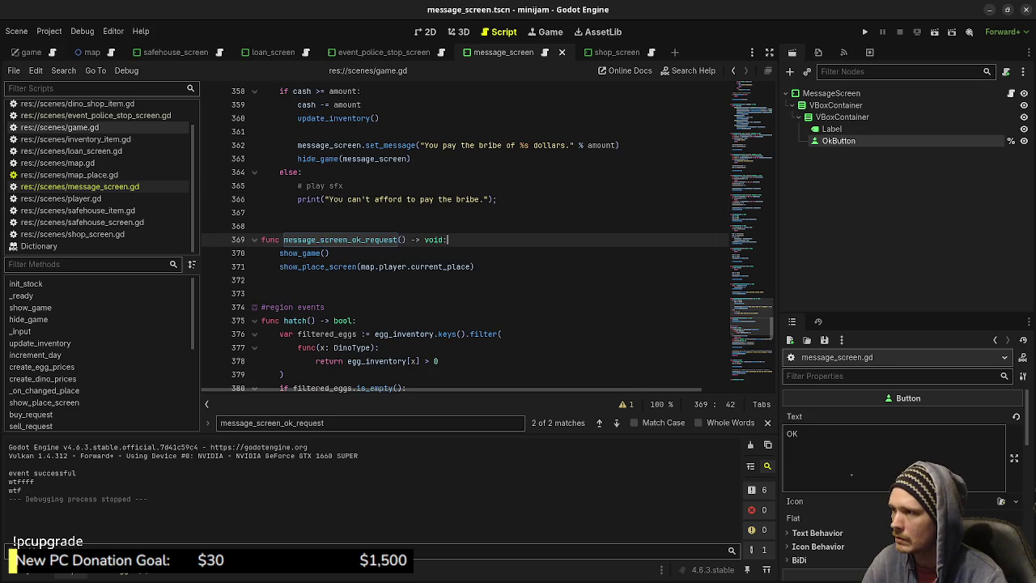
# Add a blank line before the bribe set_message call in police_stop_pay_bribe_request
pyautogui.click(279, 253)
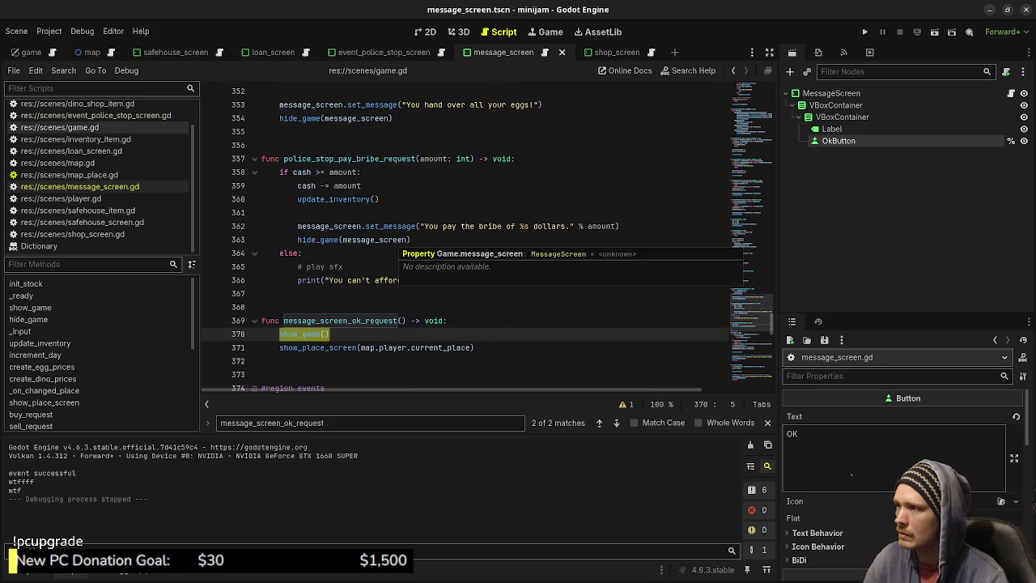
pyautogui.scroll(2, 365, 243)
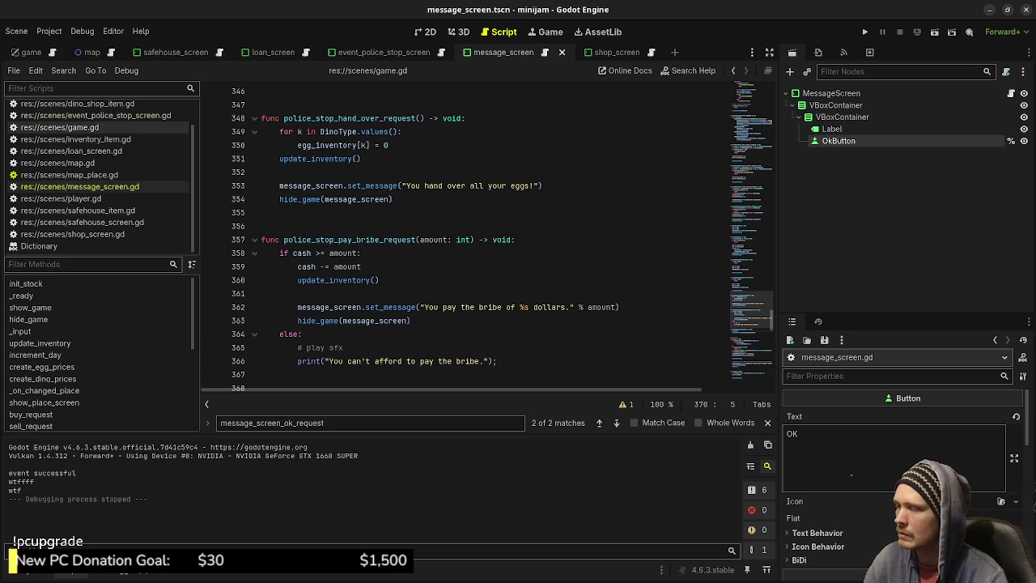
pyautogui.click(324, 293)
pyautogui.press('Return')
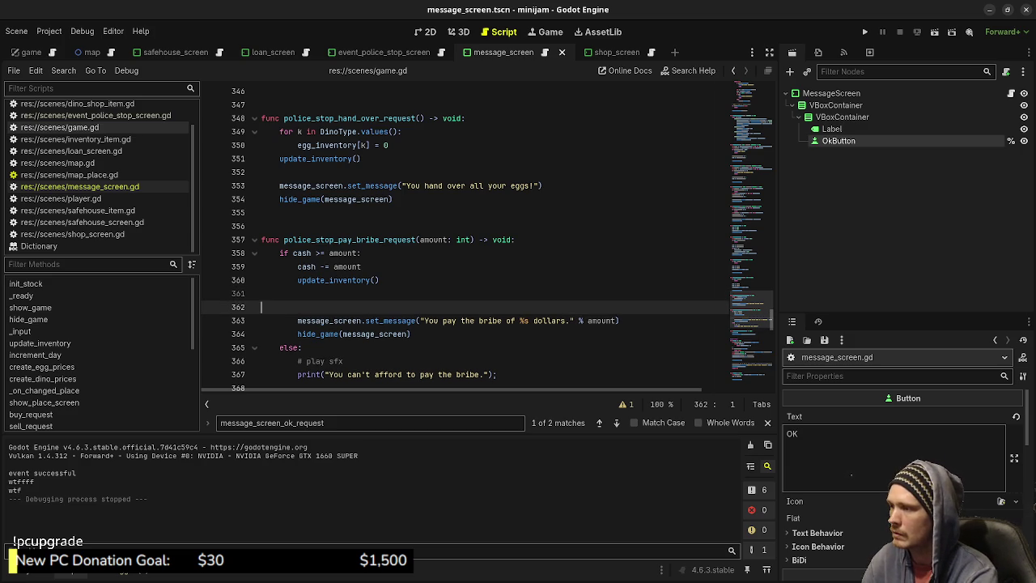
# Type a show_game() call, try pasting a copy into the hand-over handler, then remove it
pyautogui.write('show_game()')
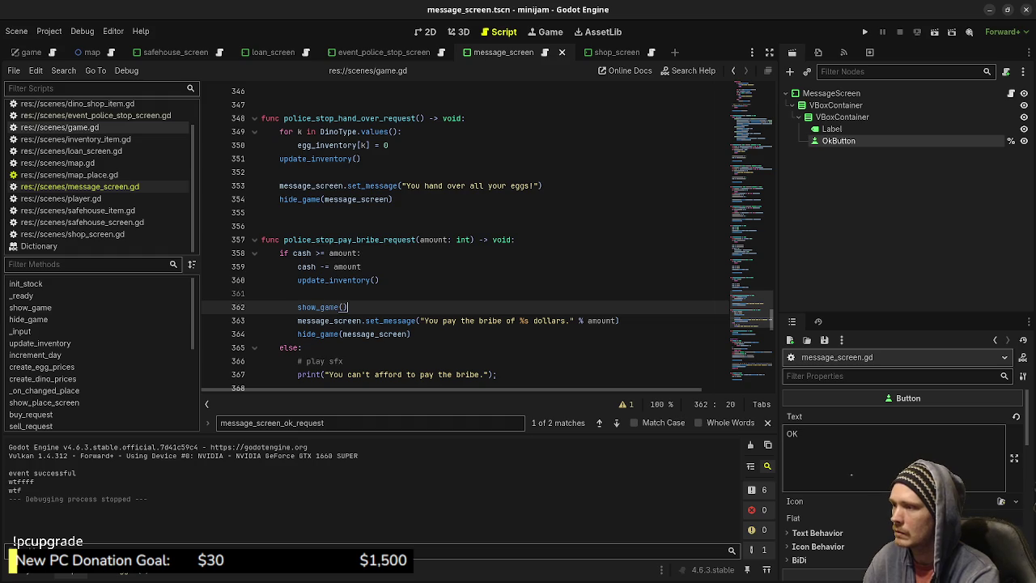
pyautogui.hotkey('shift', 'Left')
pyautogui.hotkey('shift', 'Left')
pyautogui.hotkey('shift', 'Left')
pyautogui.hotkey('ctrl', 'c')
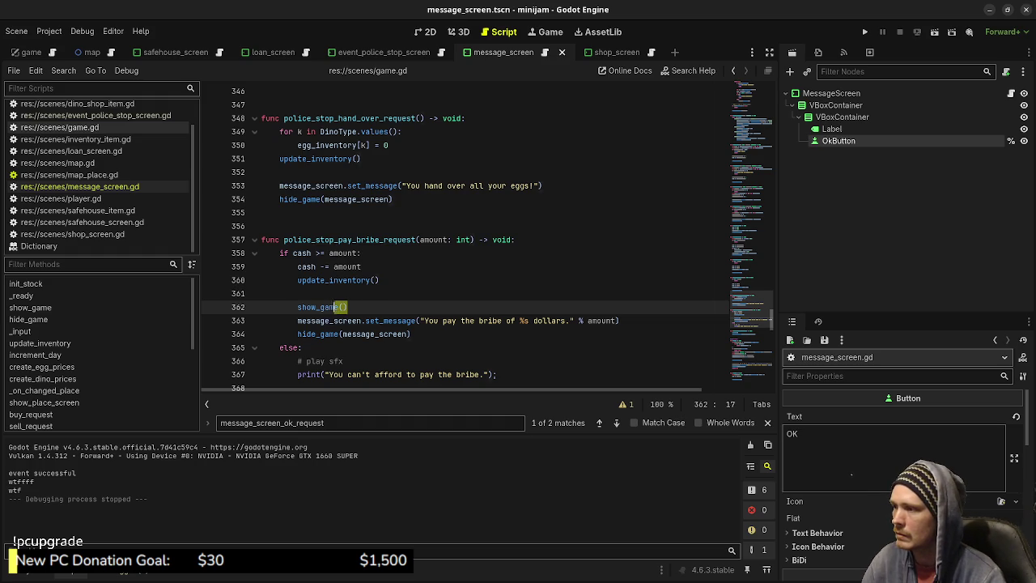
pyautogui.click(279, 186)
pyautogui.press('Up')
pyautogui.press('Return')
pyautogui.hotkey('ctrl', 'v')
pyautogui.scroll(3, 466, 235)
pyautogui.click(261, 185)
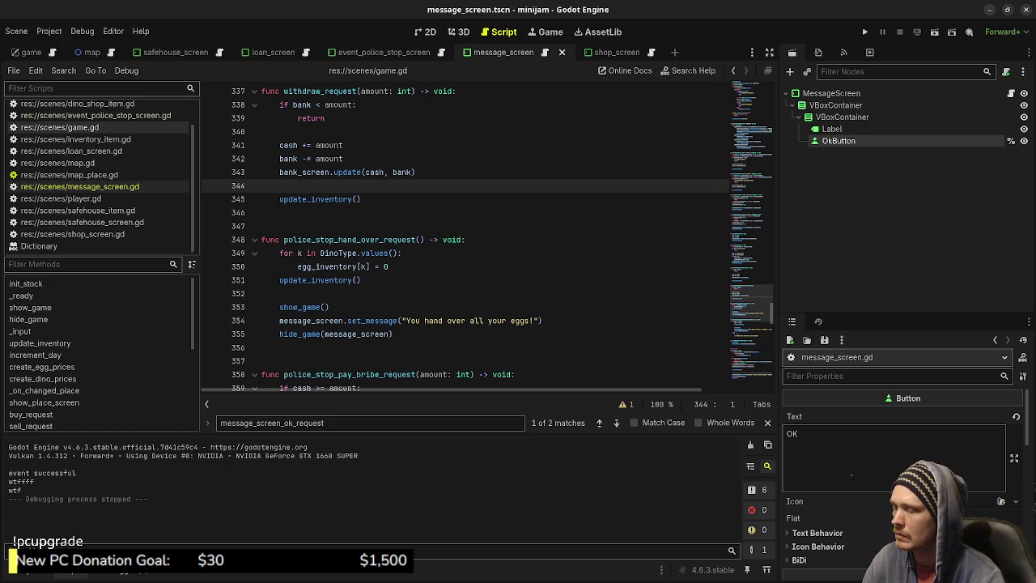
pyautogui.click(330, 307)
pyautogui.press('BackSpace')
pyautogui.press('BackSpace')
pyautogui.press('BackSpace')
pyautogui.press('BackSpace')
pyautogui.press('BackSpace')
# Delete the extra blank line 362, then undo back near the message handlers
pyautogui.scroll(-4, 486, 235)
pyautogui.scroll(-4, 486, 235)
pyautogui.scroll(-2, 486, 234)
pyautogui.scroll(-3, 485, 235)
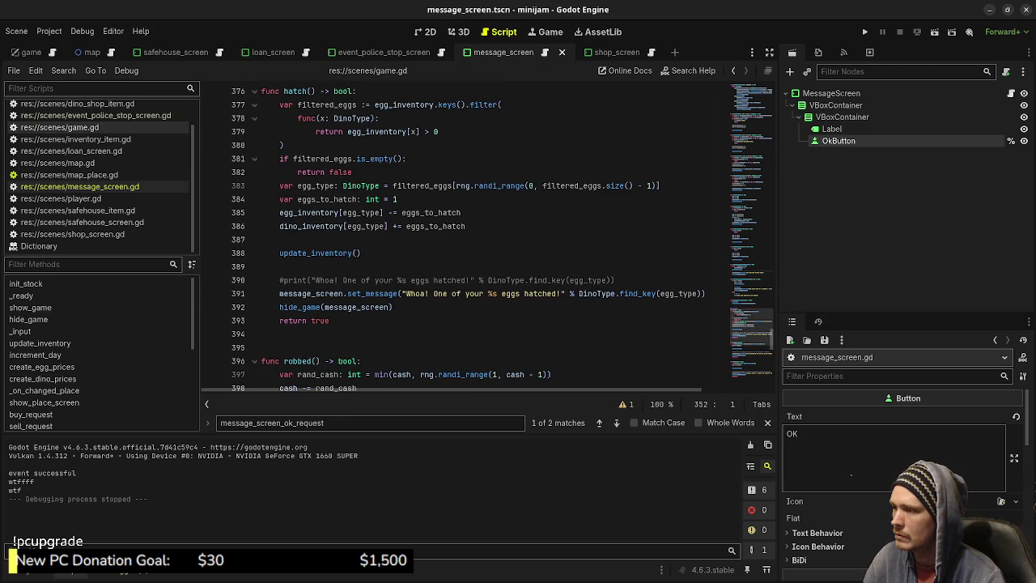
pyautogui.scroll(2, 405, 235)
pyautogui.scroll(3, 405, 235)
pyautogui.click(297, 105)
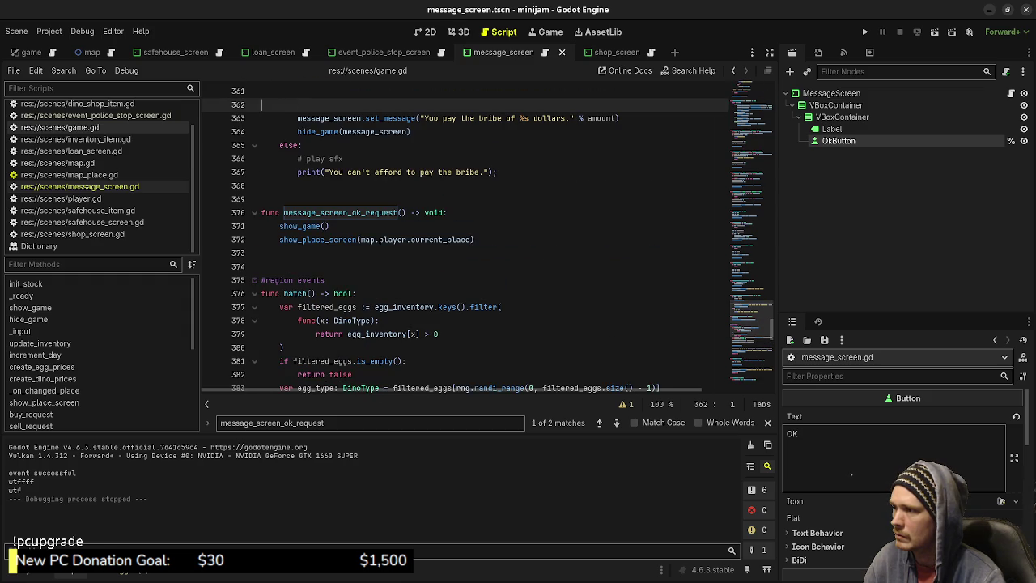
pyautogui.press('BackSpace')
pyautogui.scroll(3, 486, 235)
pyautogui.scroll(1, 486, 235)
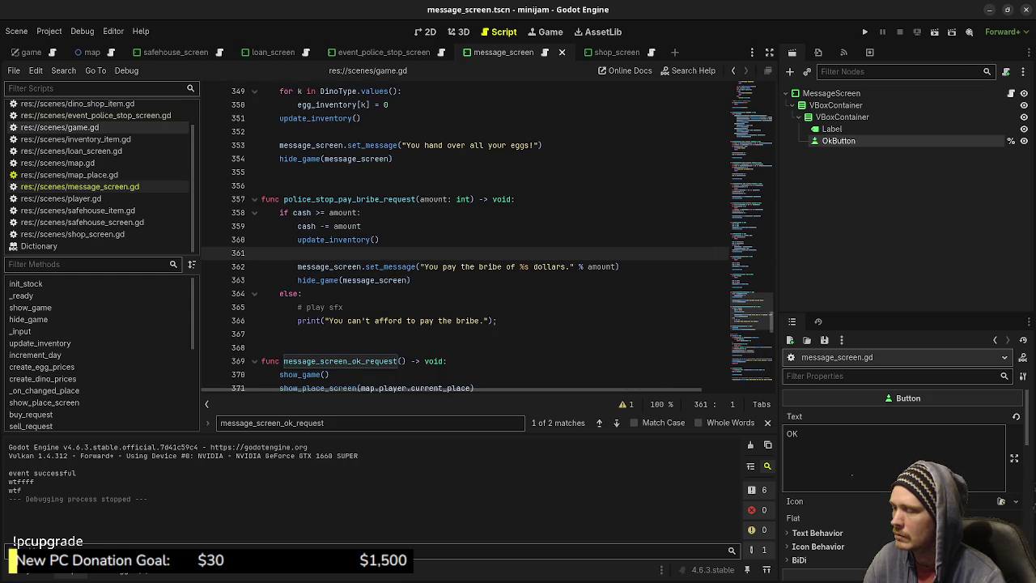
pyautogui.hotkey('ctrl', 'z')
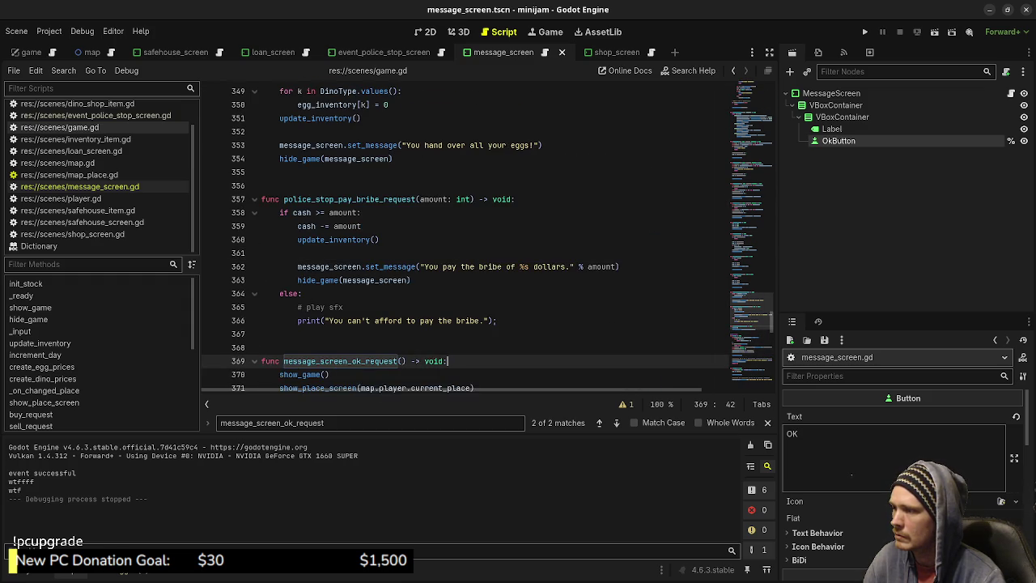
pyautogui.scroll(-6, 469, 234)
pyautogui.scroll(-4, 470, 235)
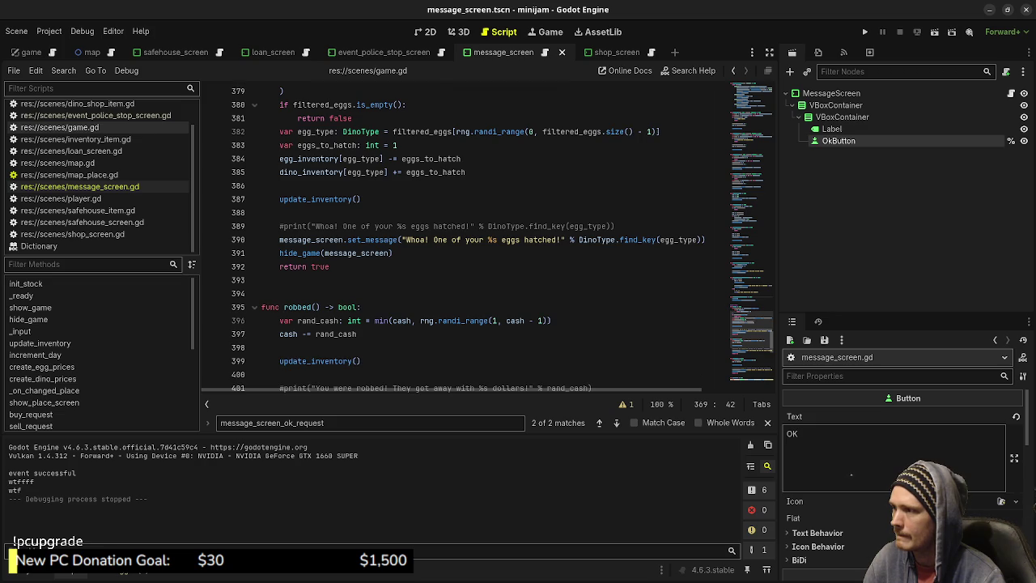
# Add show_game() under the hatch and robbed print comments
pyautogui.click(616, 226)
pyautogui.press('Return')
pyautogui.write('show_game()')
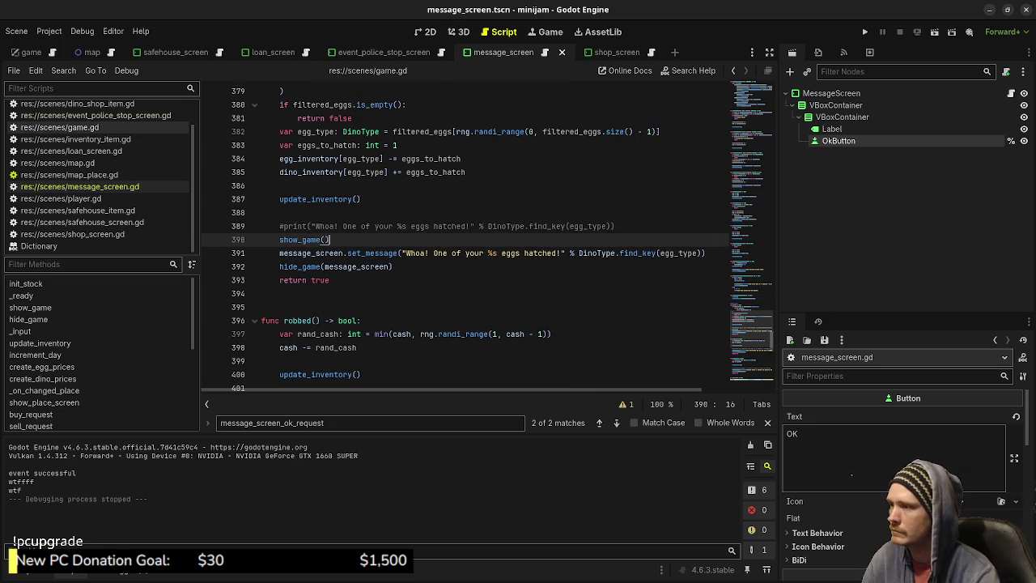
pyautogui.scroll(-3, 469, 235)
pyautogui.click(594, 280)
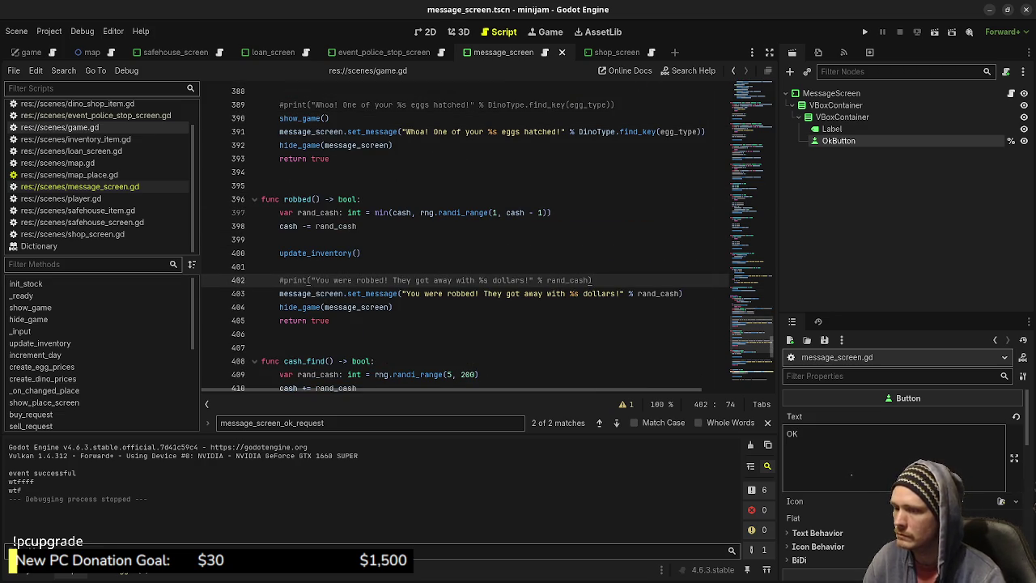
pyautogui.press('Return')
pyautogui.write('show_game()')
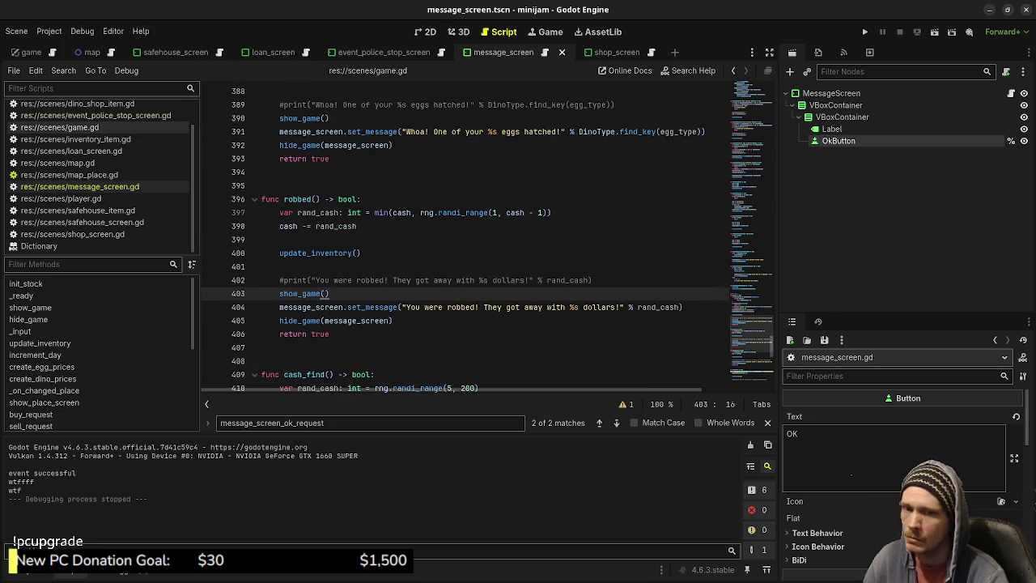
# Add show_game() under the cash-find and following event's print comments
pyautogui.scroll(-2, 486, 235)
pyautogui.scroll(-2, 485, 235)
pyautogui.click(601, 280)
pyautogui.click(602, 293)
pyautogui.press('Return')
pyautogui.write('show_game()')
pyautogui.scroll(-4, 485, 234)
pyautogui.click(571, 306)
pyautogui.press('Return')
pyautogui.write('show_game()')
# Add show_game() under the egg-broke comment, save game.gd, and launch a test run
pyautogui.scroll(-2, 486, 235)
pyautogui.scroll(-2, 486, 235)
pyautogui.scroll(-1, 486, 235)
pyautogui.scroll(-3, 486, 235)
pyautogui.click(607, 252)
pyautogui.press('Return')
pyautogui.write('show_game()')
pyautogui.scroll(-1, 486, 235)
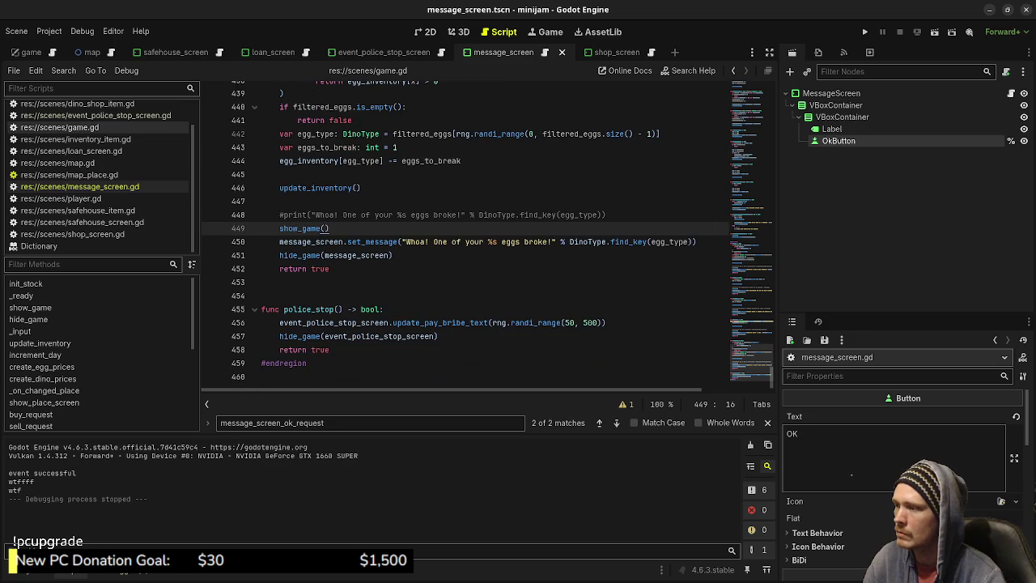
pyautogui.hotkey('ctrl', 's')
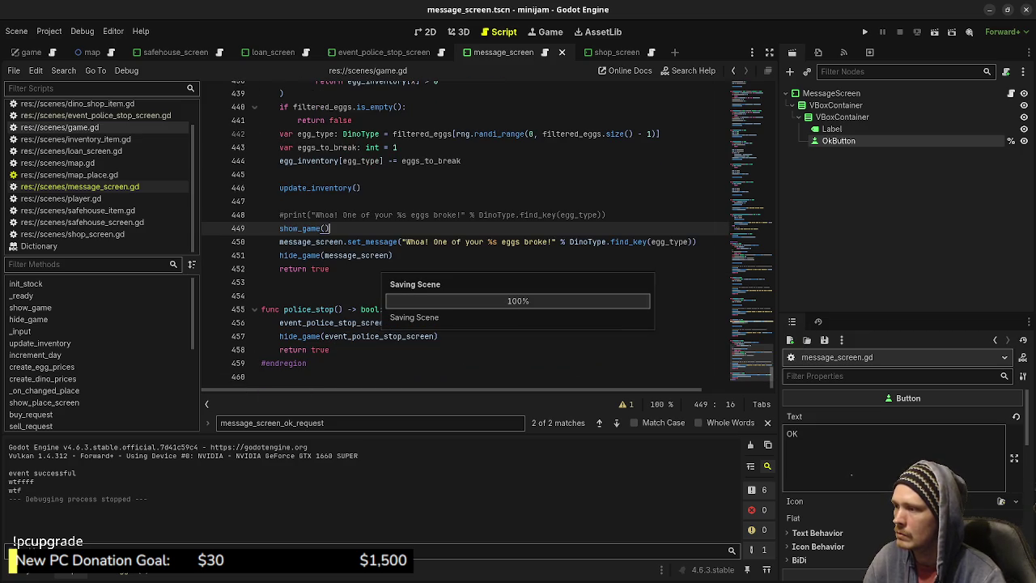
pyautogui.press('F5')
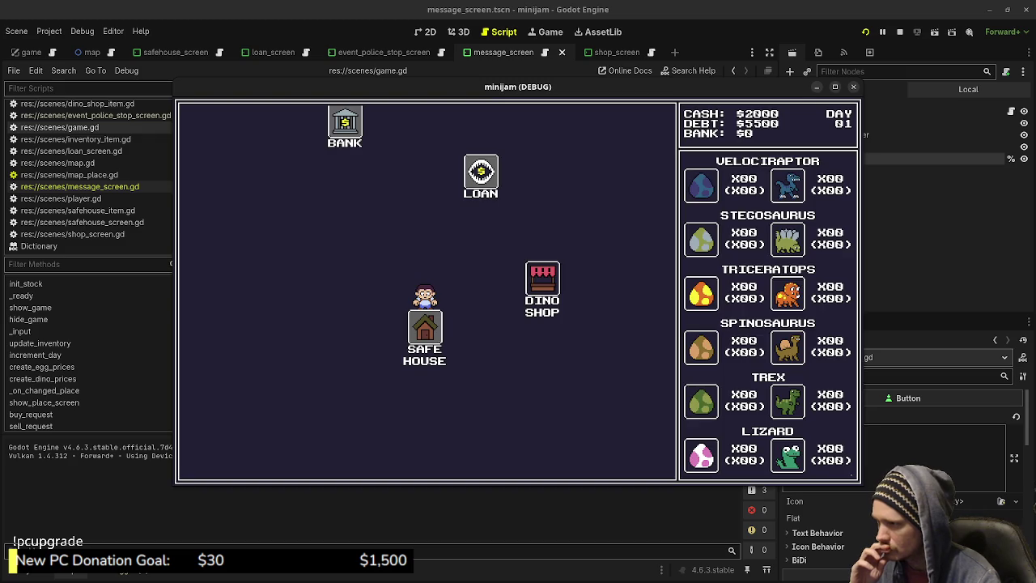
# Shuttle between Dino Shop and Safe House to day 05, then pay the $277 police bribe
pyautogui.press('Right')
pyautogui.press('Escape')
pyautogui.press('Down')
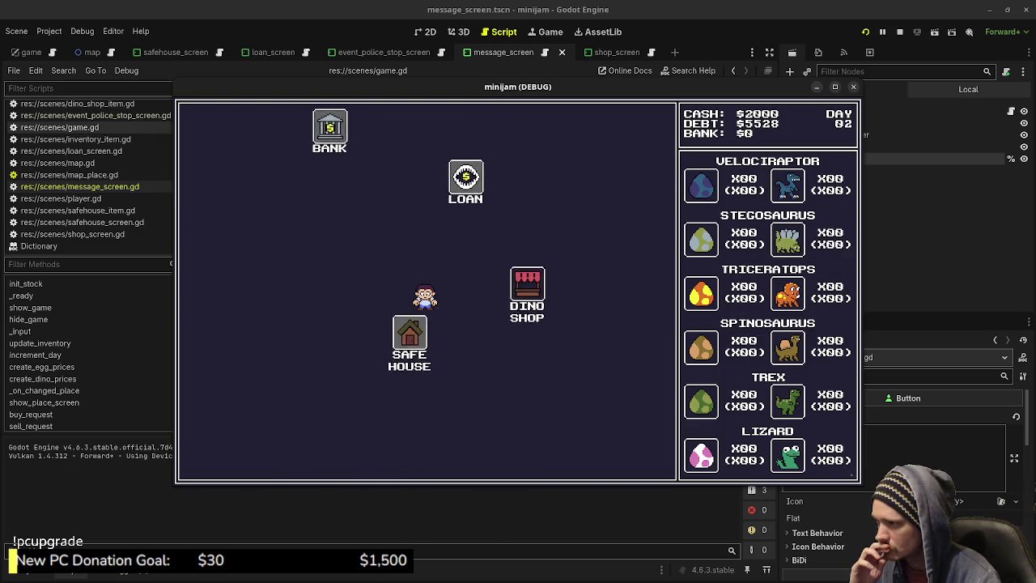
pyautogui.press('Escape')
pyautogui.press('Right')
pyautogui.press('Escape')
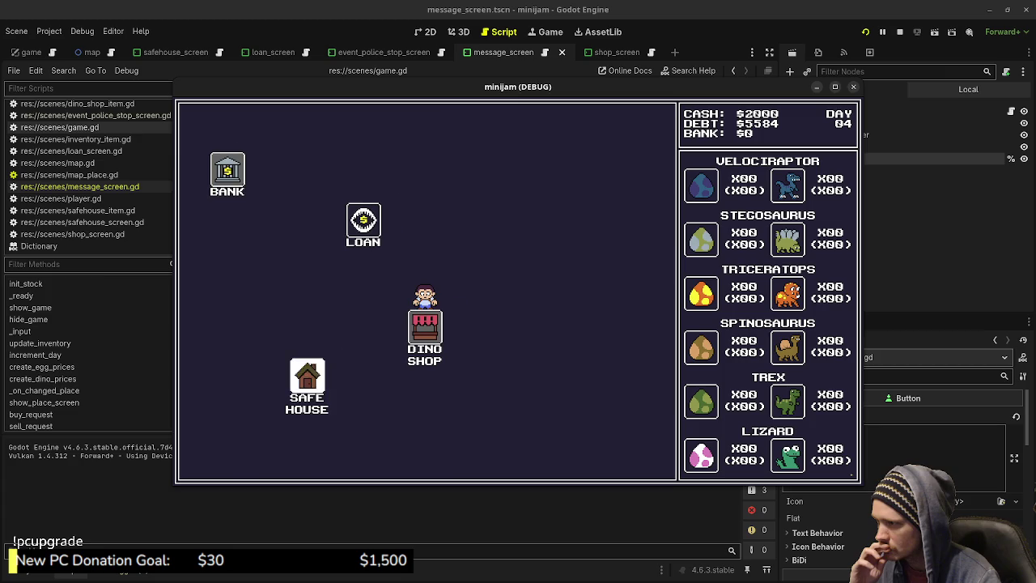
pyautogui.press('Left')
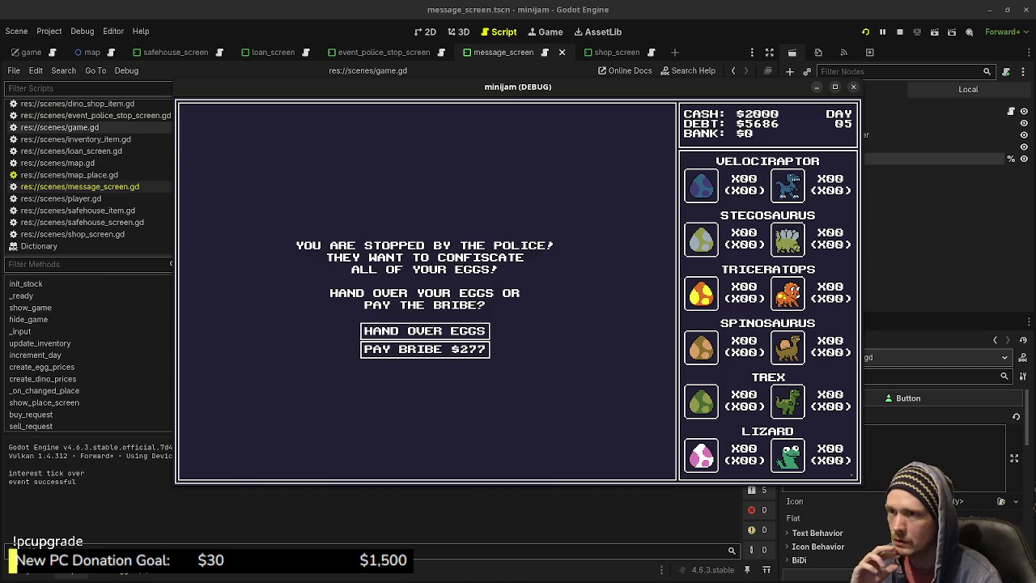
pyautogui.press('Down')
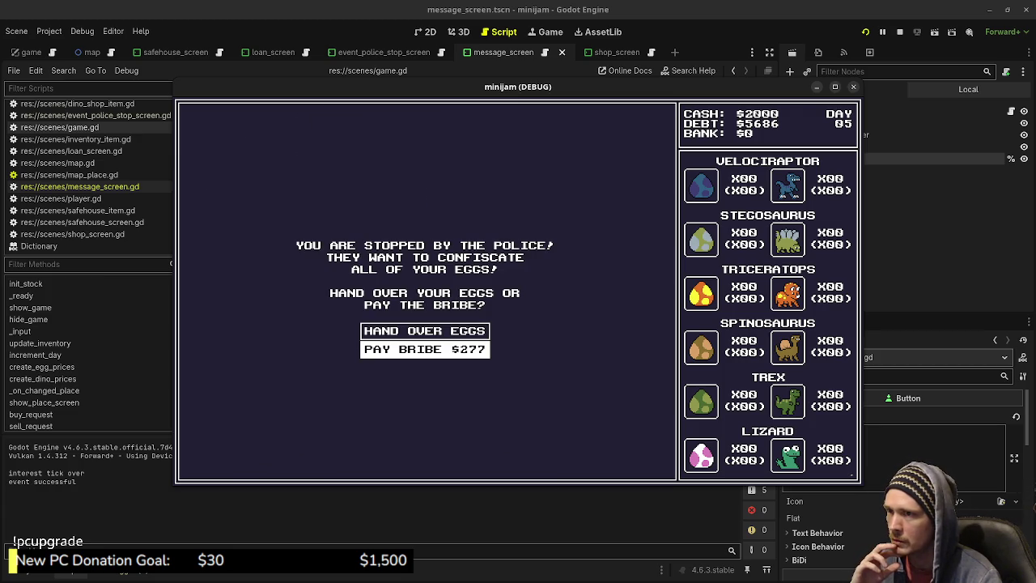
pyautogui.press('Return')
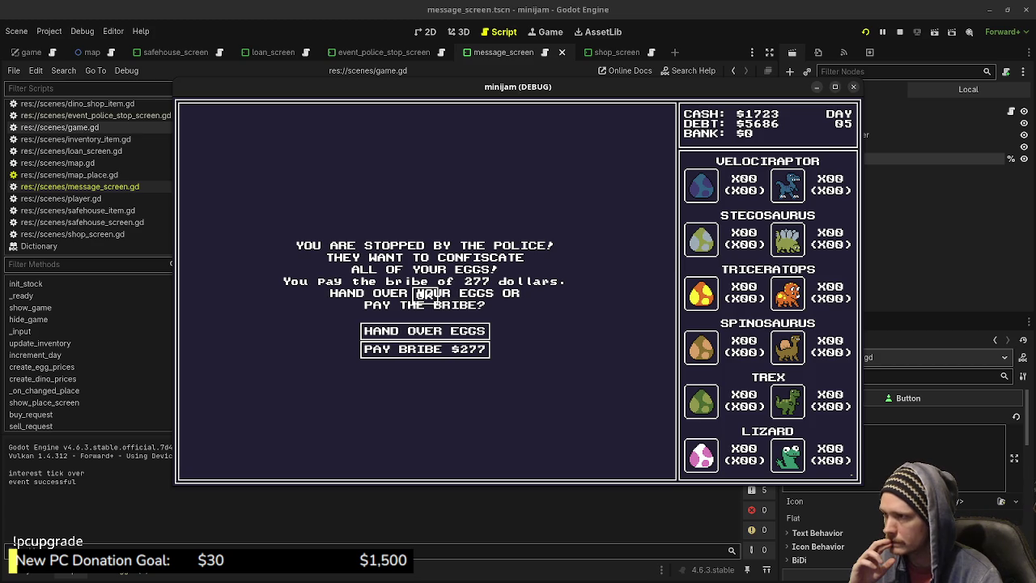
pyautogui.moveTo(518, 86); pyautogui.dragTo(454, 497)
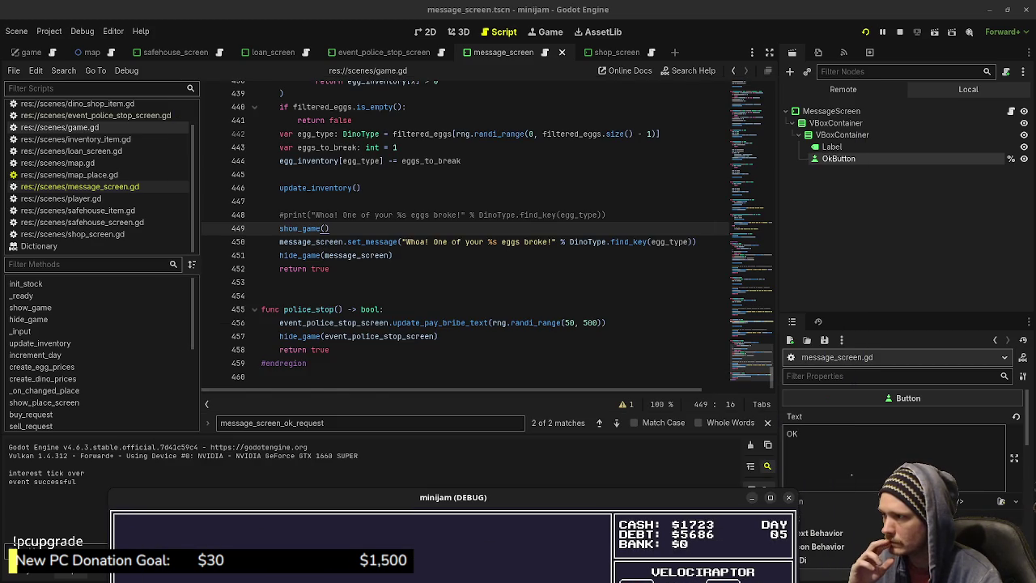
# Add show_game() before the message in the pay-bribe handler
pyautogui.scroll(2, 486, 234)
pyautogui.scroll(4, 486, 234)
pyautogui.scroll(5, 486, 235)
pyautogui.scroll(4, 485, 235)
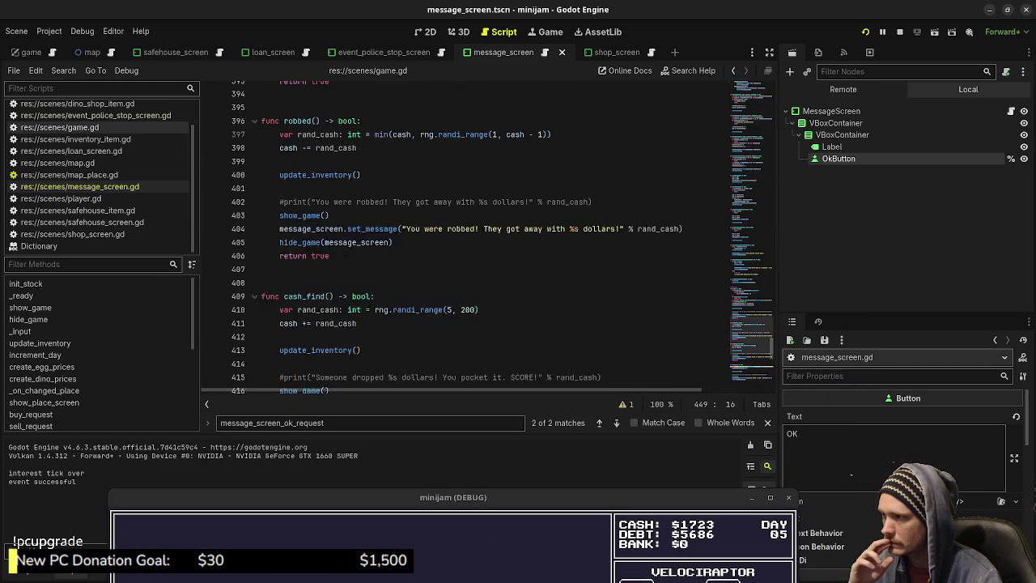
pyautogui.scroll(5, 486, 235)
pyautogui.scroll(1, 409, 336)
pyautogui.scroll(3, 409, 336)
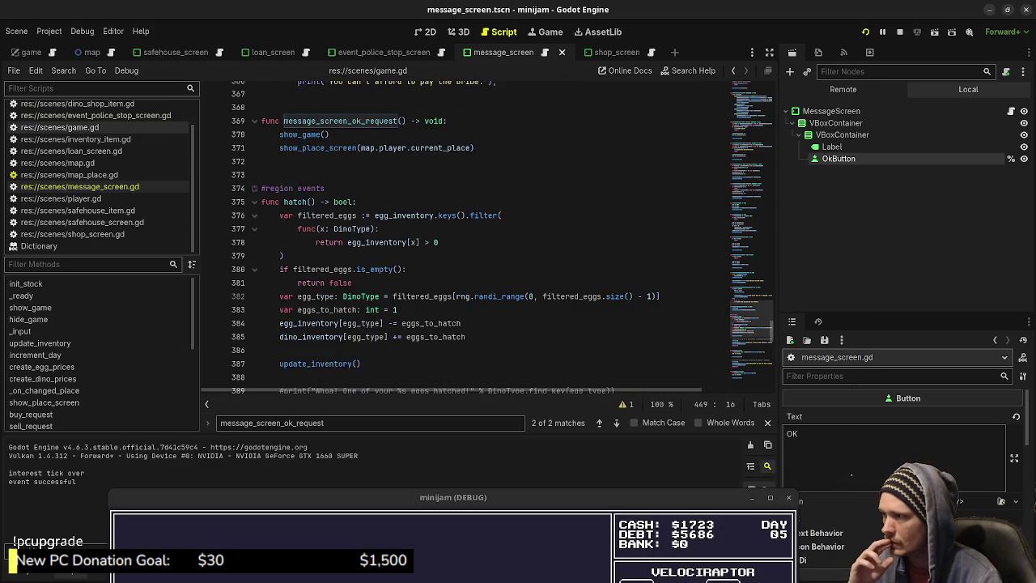
pyautogui.scroll(3, 409, 336)
pyautogui.scroll(3, 409, 336)
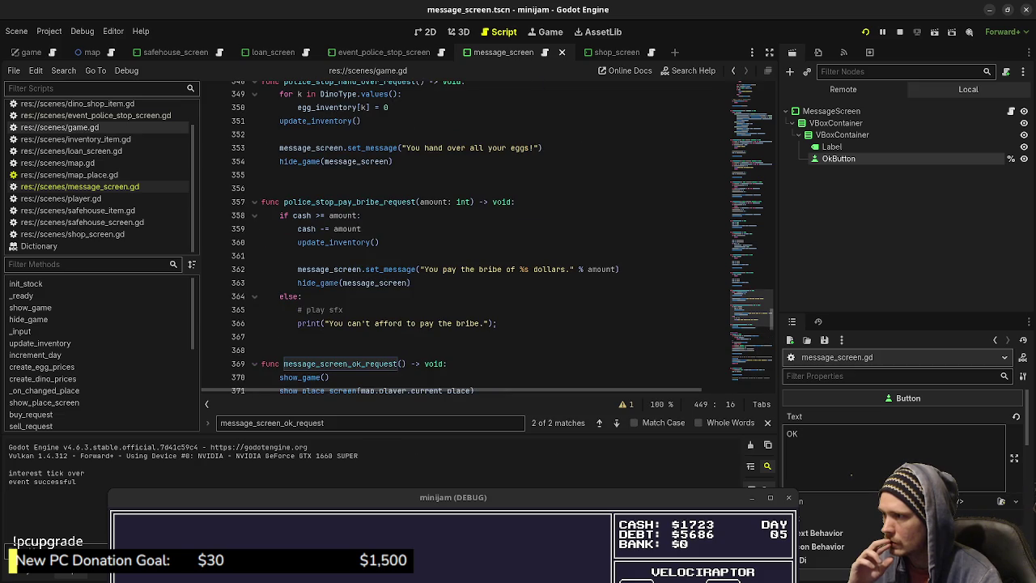
pyautogui.click(291, 256)
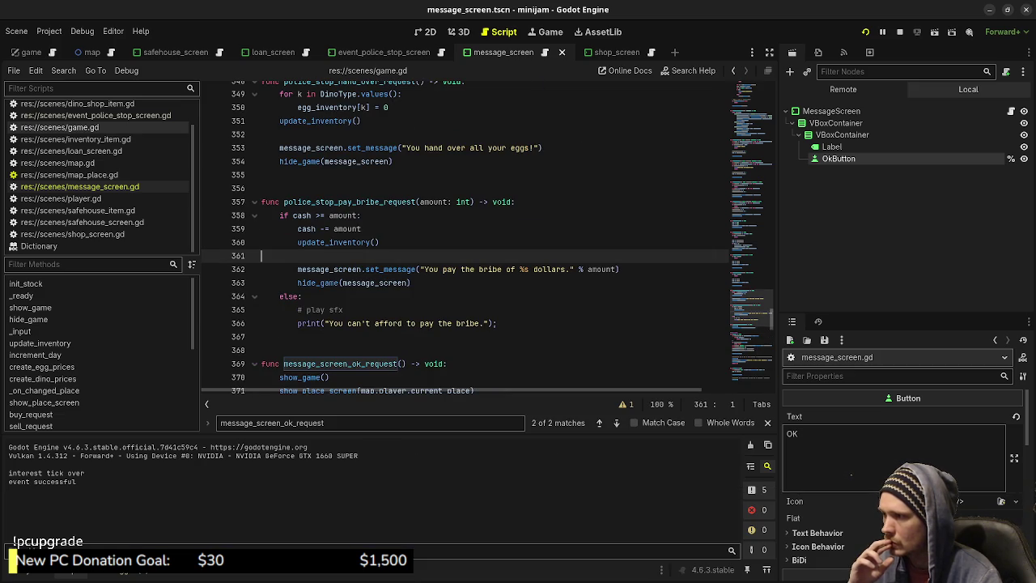
pyautogui.press('Return')
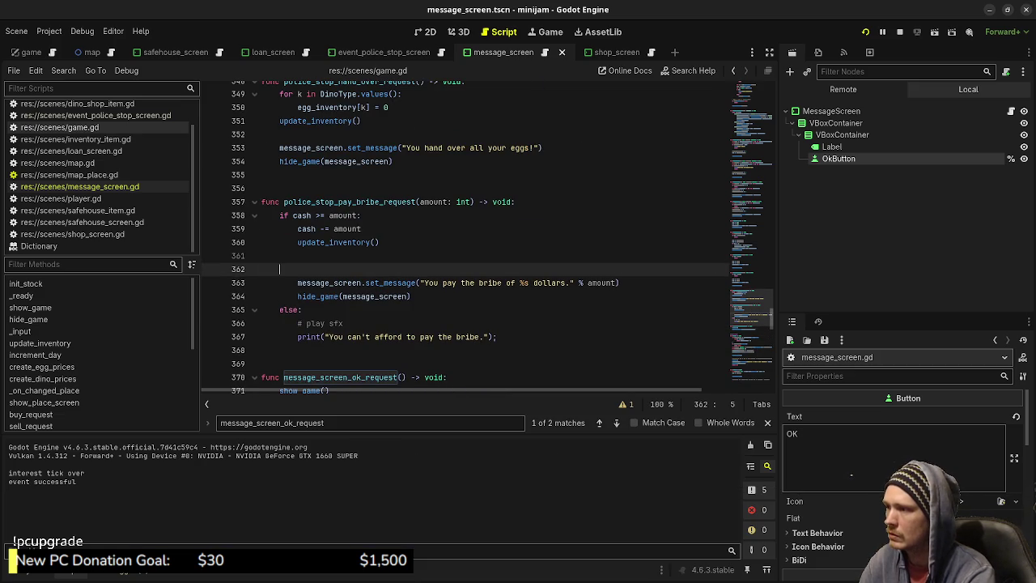
pyautogui.write('show_game()')
# Add an indented show_game() before the hand-over message, save, and rerun the game
pyautogui.scroll(2, 465, 235)
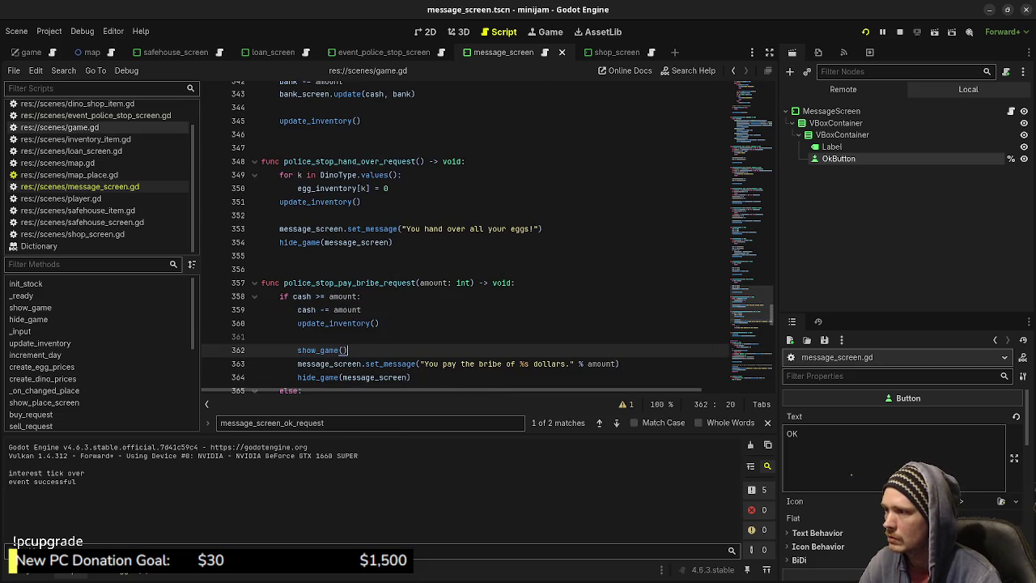
pyautogui.click(267, 216)
pyautogui.press('Return')
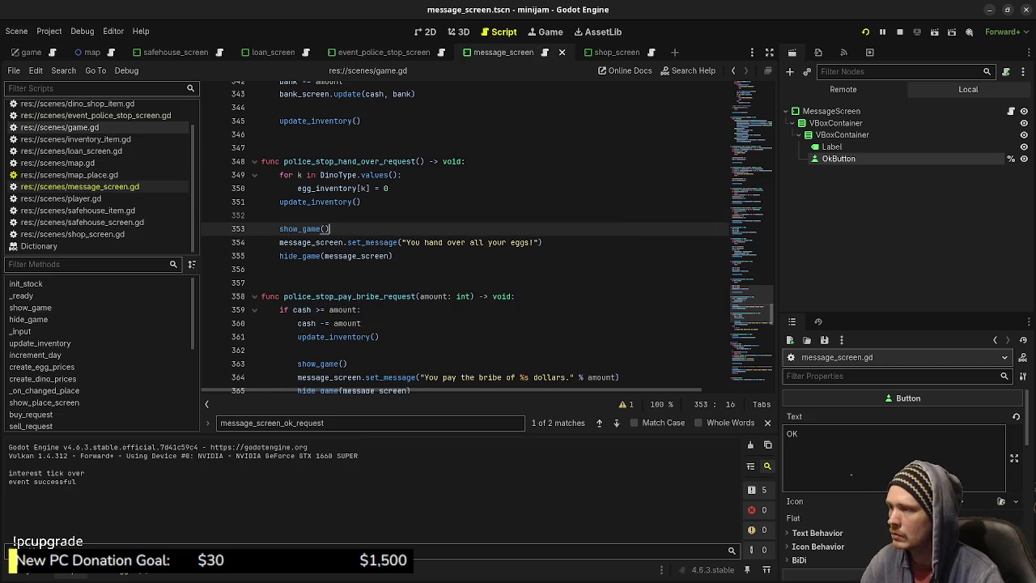
pyautogui.press('Tab')
pyautogui.write('show_game()')
pyautogui.hotkey('ctrl', 's')
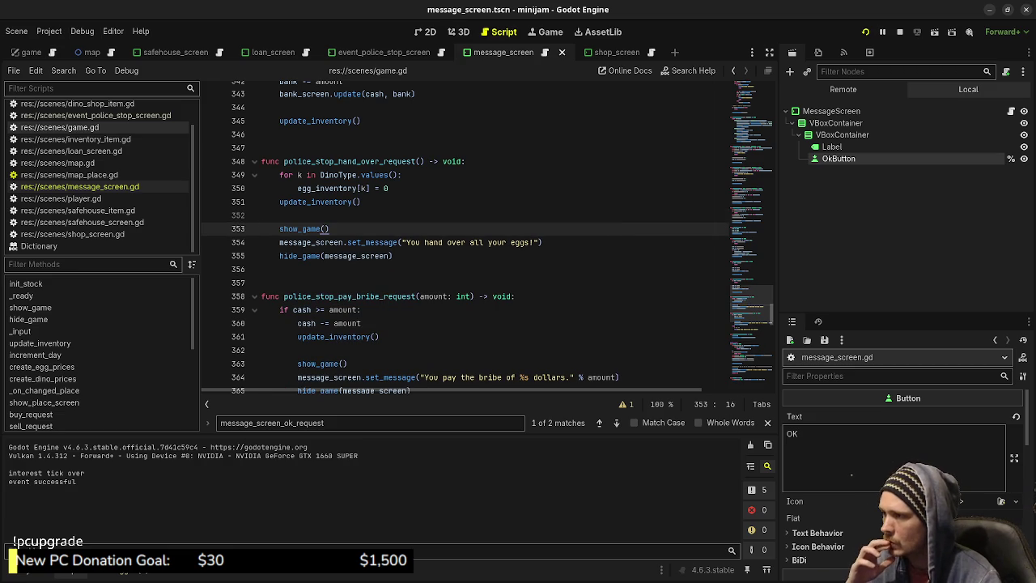
pyautogui.scroll(2, 465, 235)
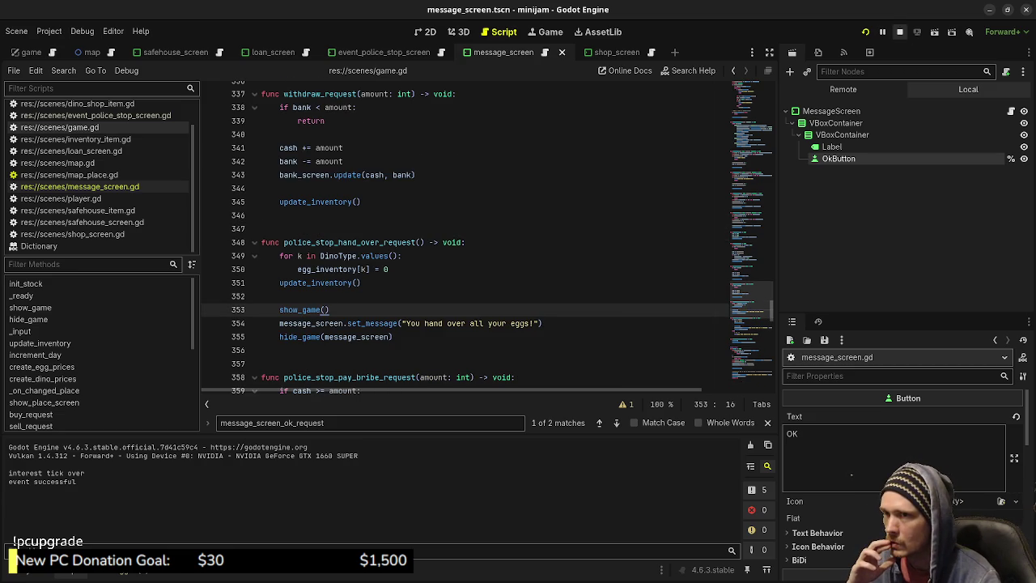
pyautogui.press('F5')
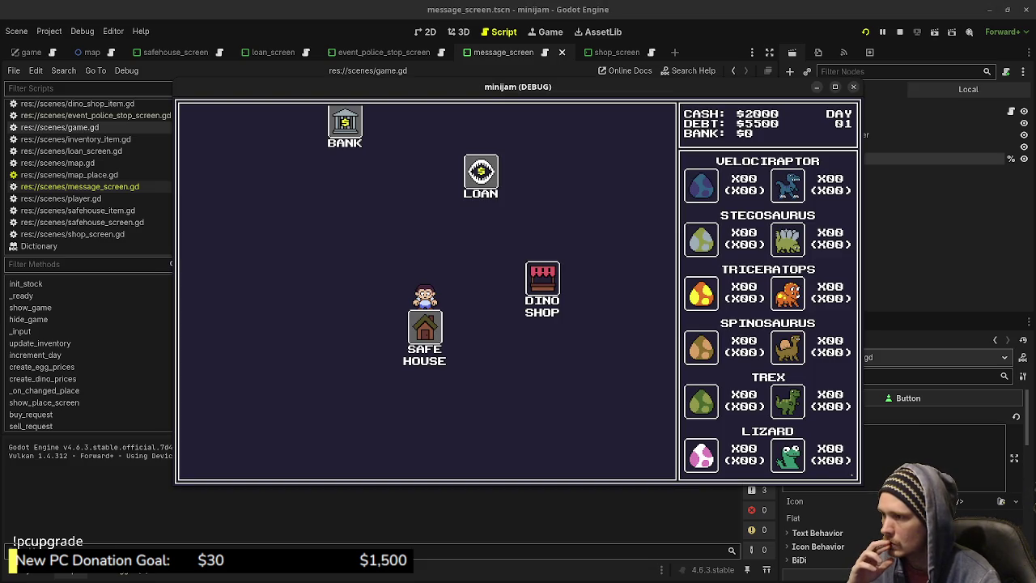
# Alternate visits between the Dino Shop and Safe House to advance several days
pyautogui.click(542, 284)
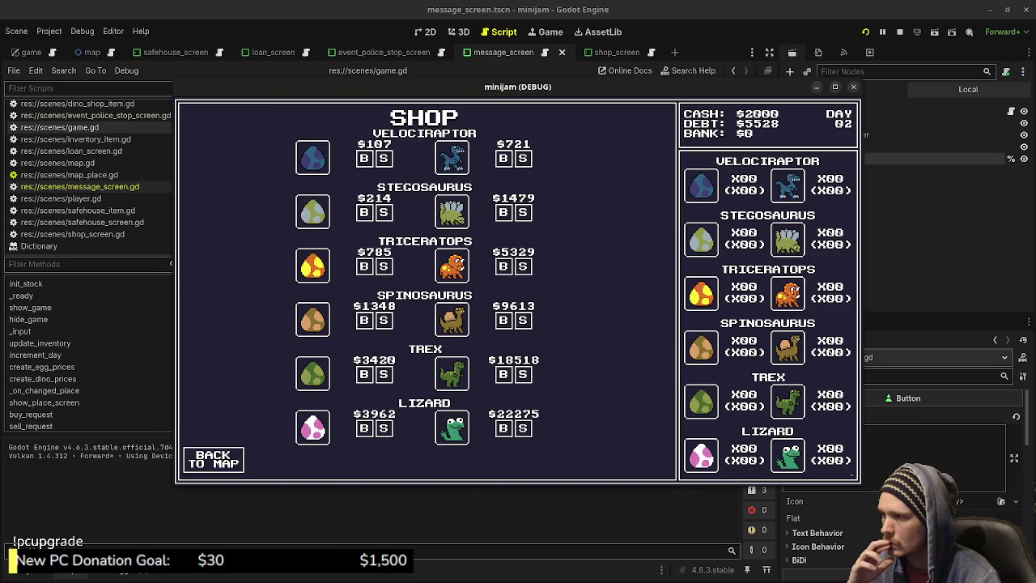
pyautogui.click(213, 458)
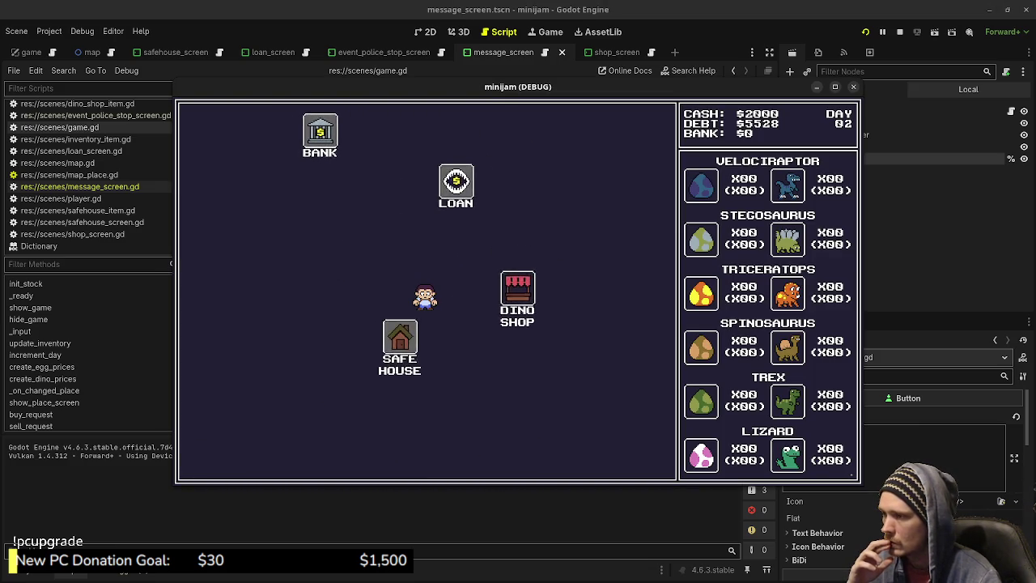
pyautogui.click(397, 340)
pyautogui.click(213, 458)
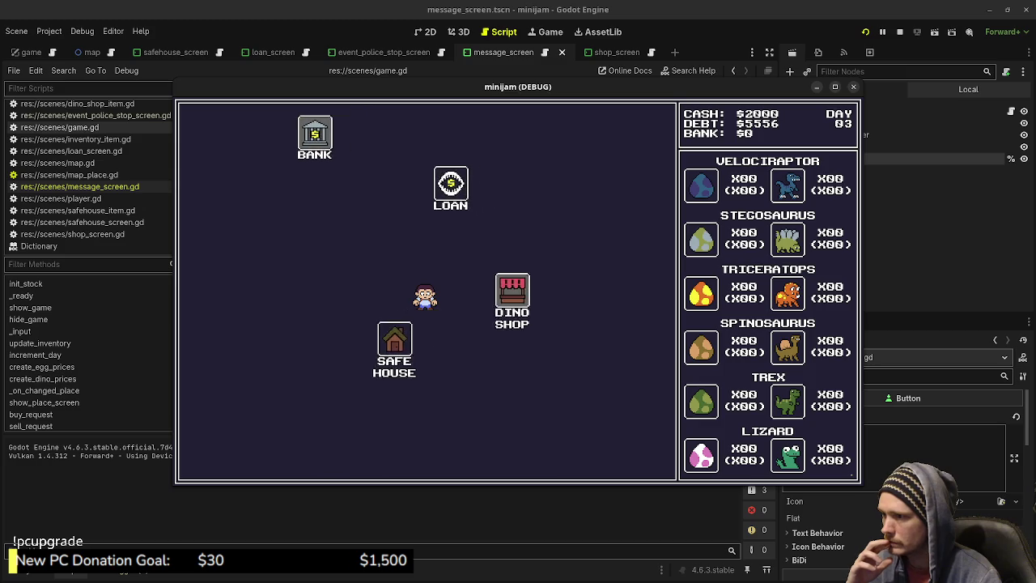
pyautogui.click(513, 293)
pyautogui.click(213, 458)
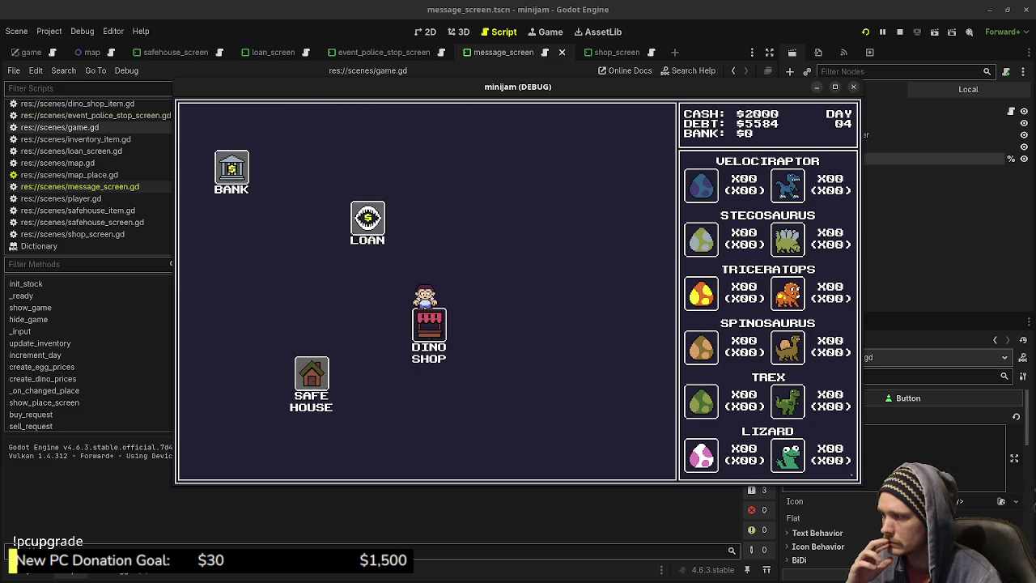
pyautogui.click(311, 376)
pyautogui.click(212, 458)
pyautogui.click(542, 289)
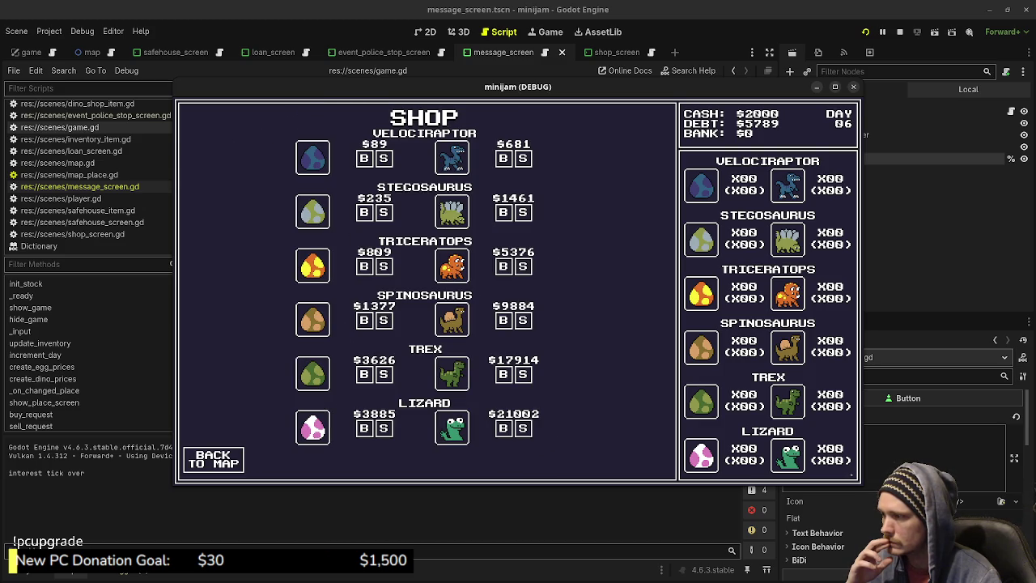
pyautogui.click(213, 458)
pyautogui.click(307, 374)
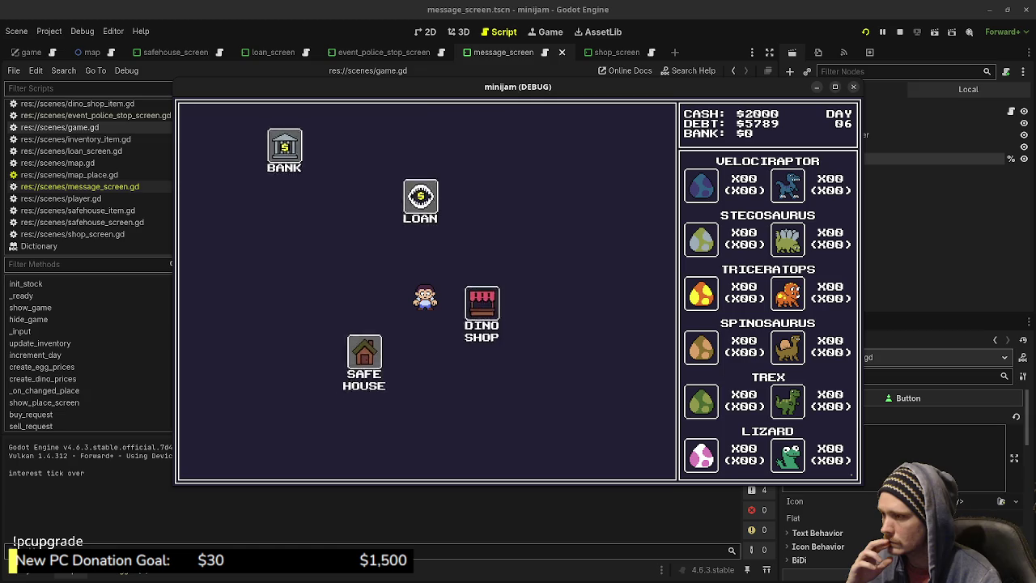
pyautogui.click(213, 459)
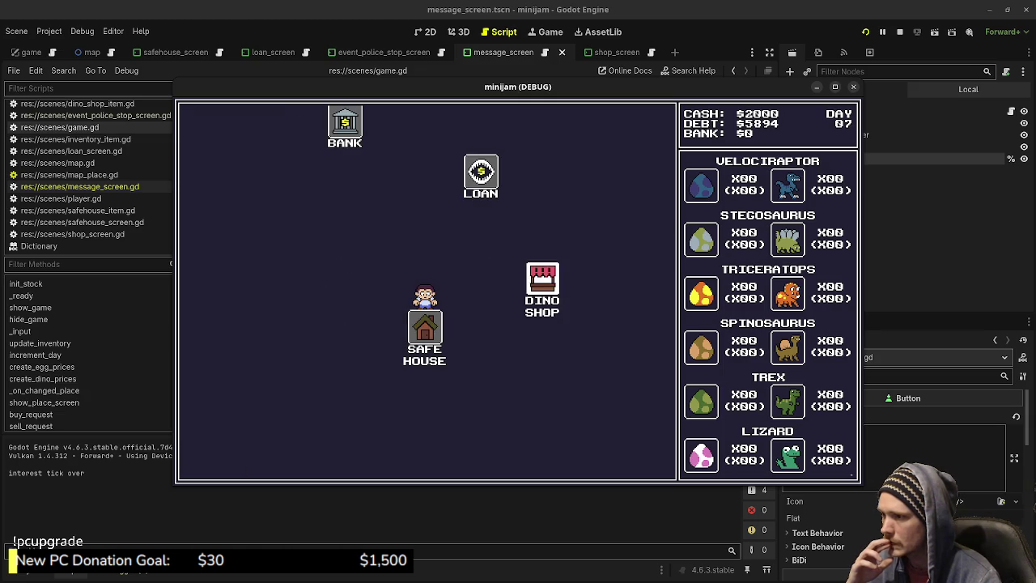
pyautogui.click(541, 279)
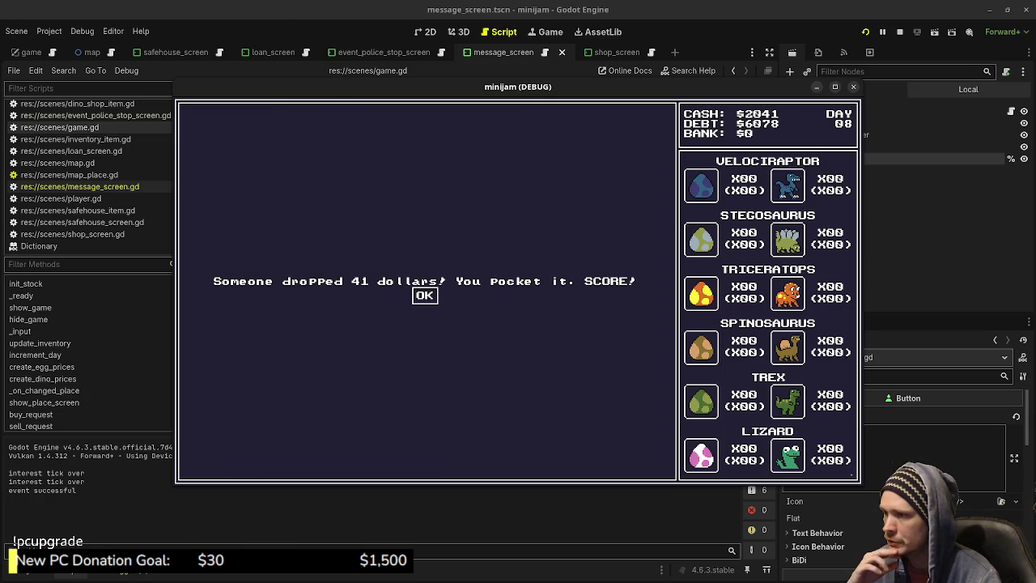
# Dismiss the found-money message, pay the $220 police bribe, and travel to the Dino Shop
pyautogui.press('Return')
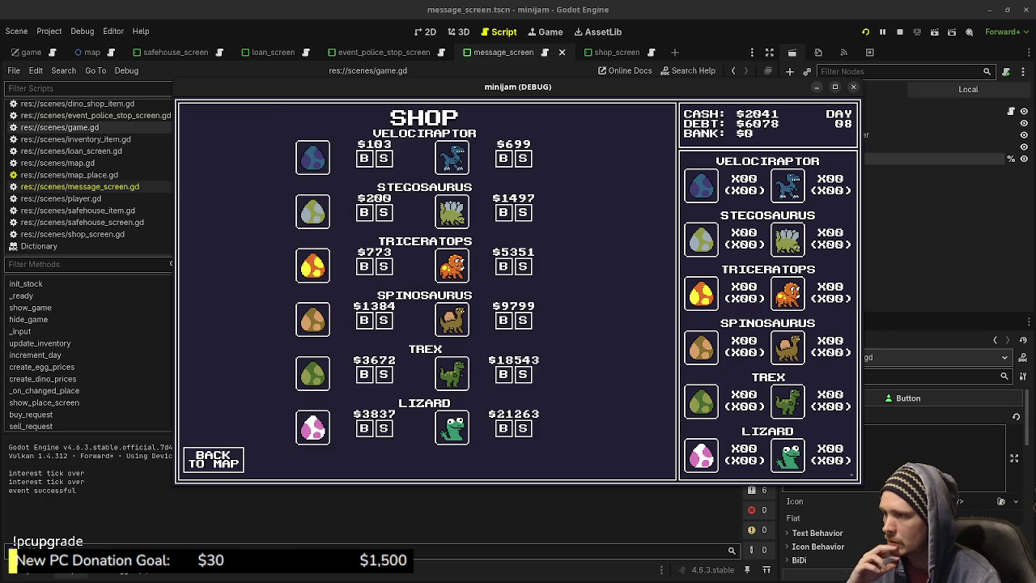
pyautogui.press('Return')
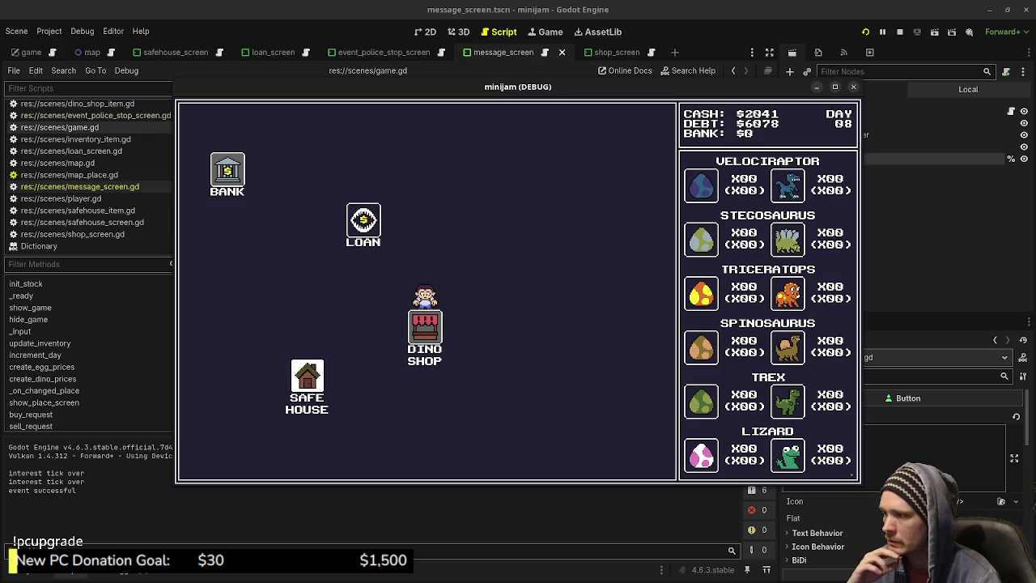
pyautogui.press('Down')
pyautogui.press('Down')
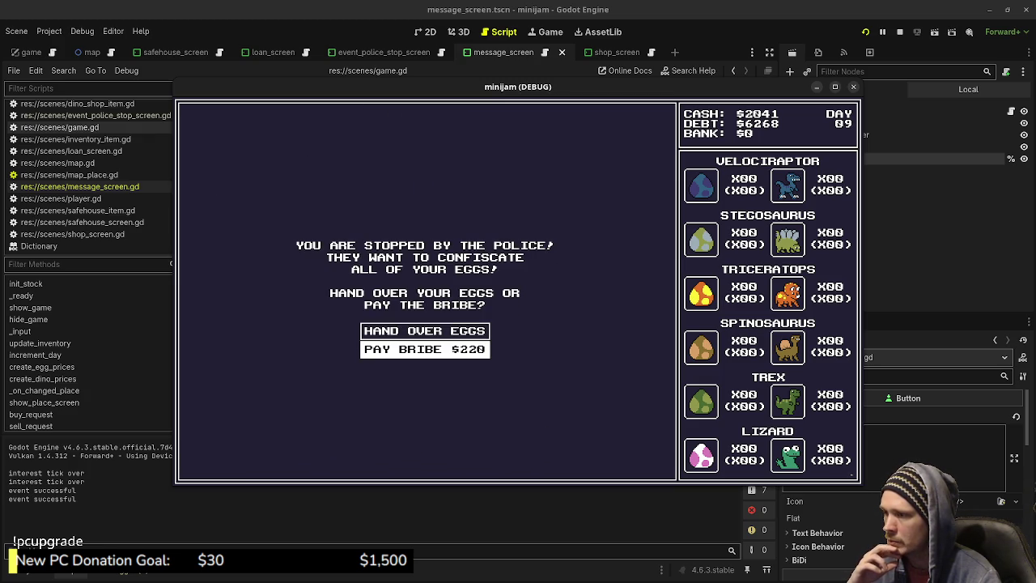
pyautogui.press('Return')
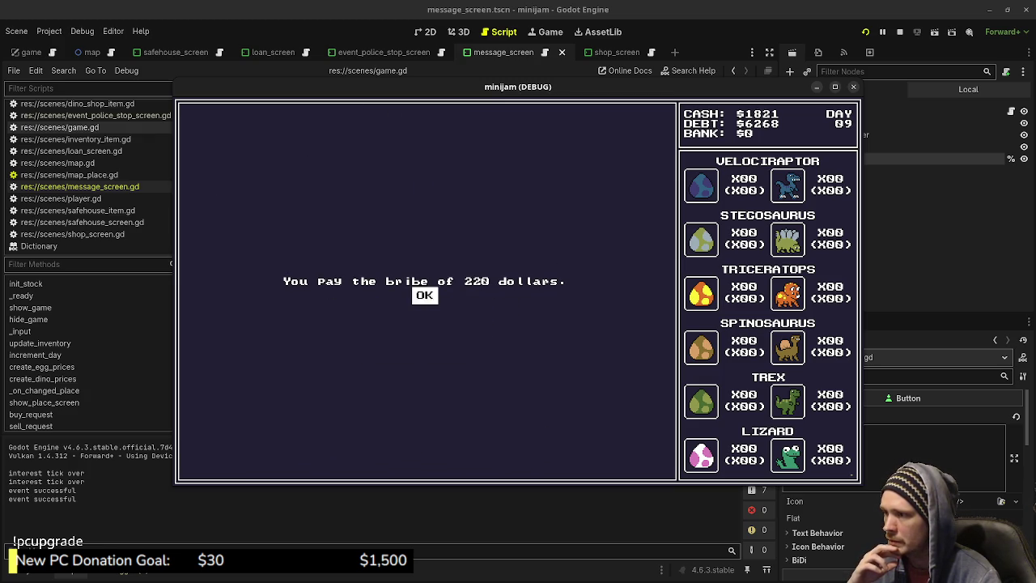
pyautogui.press('Return')
pyautogui.press('Return')
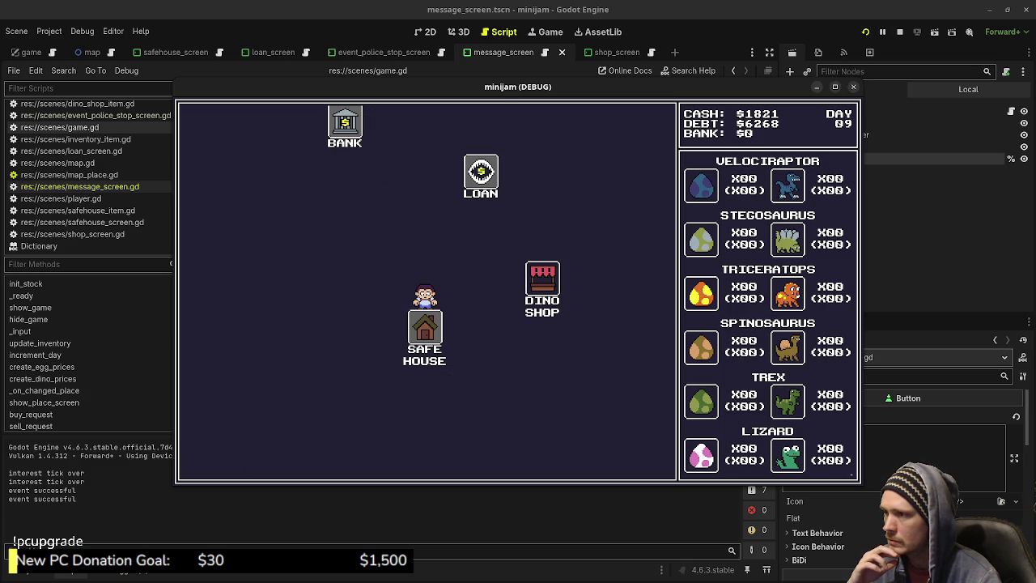
pyautogui.press('Right')
pyautogui.press('Return')
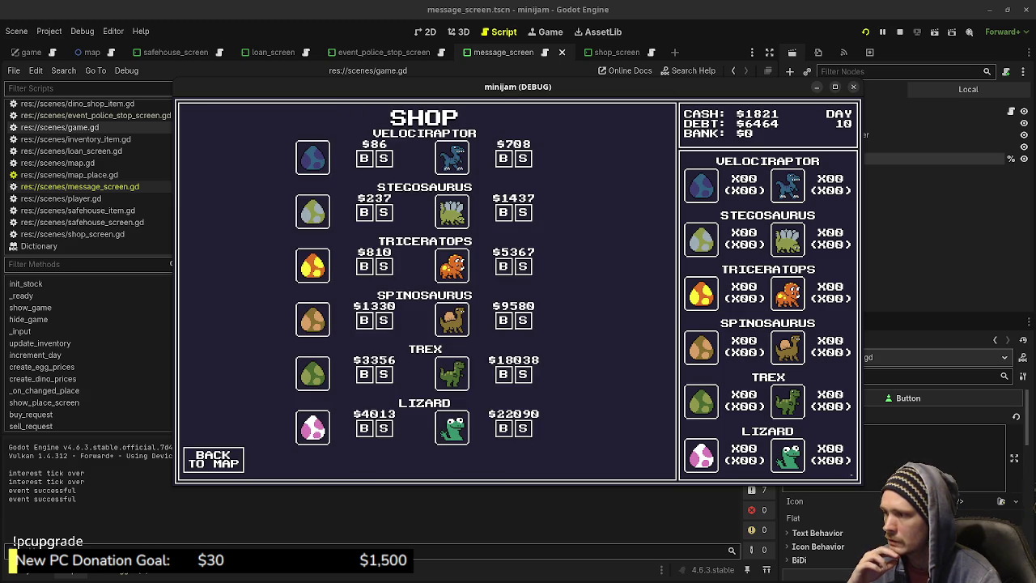
# Visit the loan office and Dino Shop, dismissing the robbery message along the way
pyautogui.press('Return')
pyautogui.press('Up')
pyautogui.press('Return')
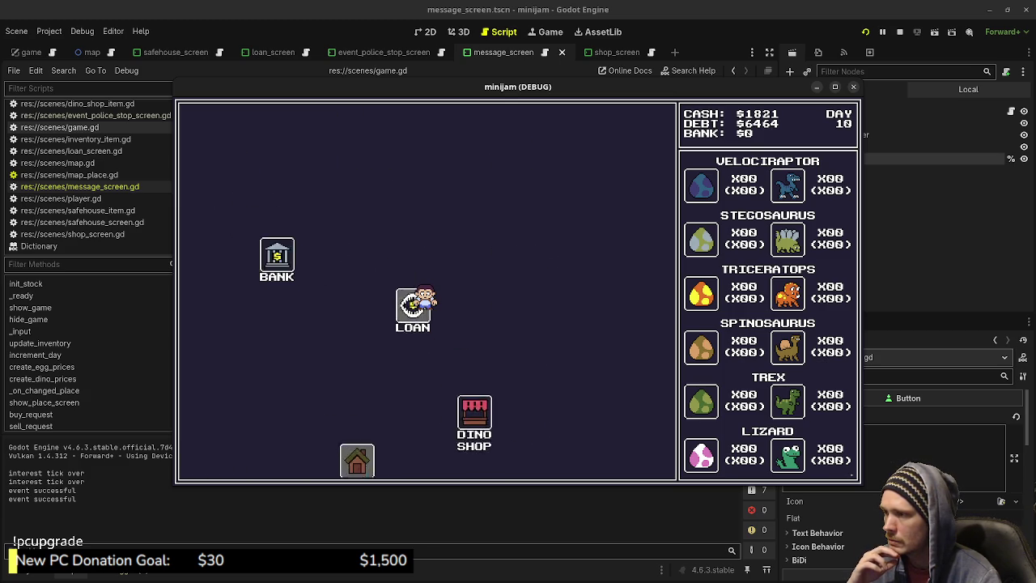
pyautogui.press('Return')
pyautogui.press('Down')
pyautogui.press('Return')
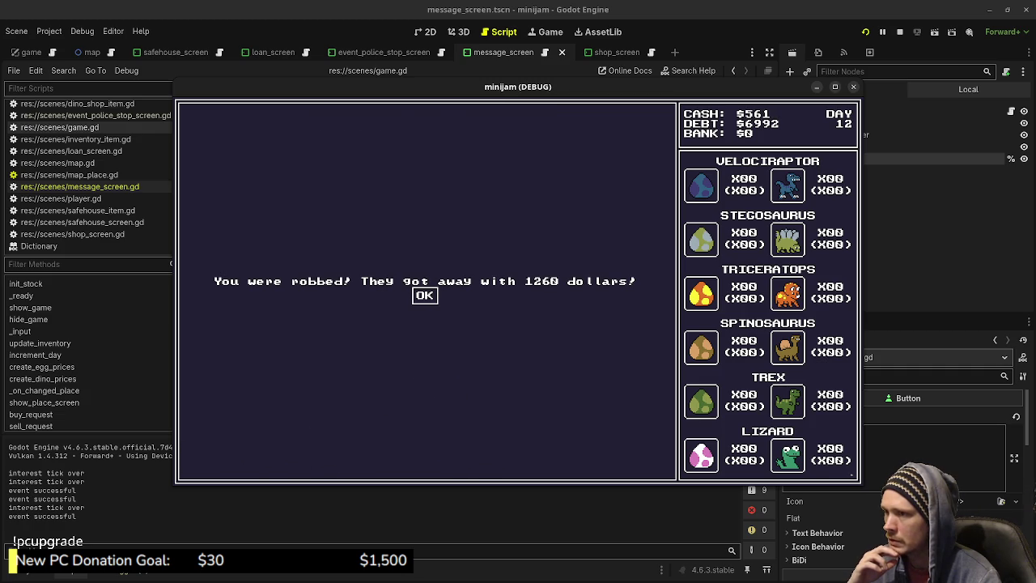
pyautogui.press('Return')
pyautogui.press('Return')
pyautogui.press('Down')
pyautogui.press('Return')
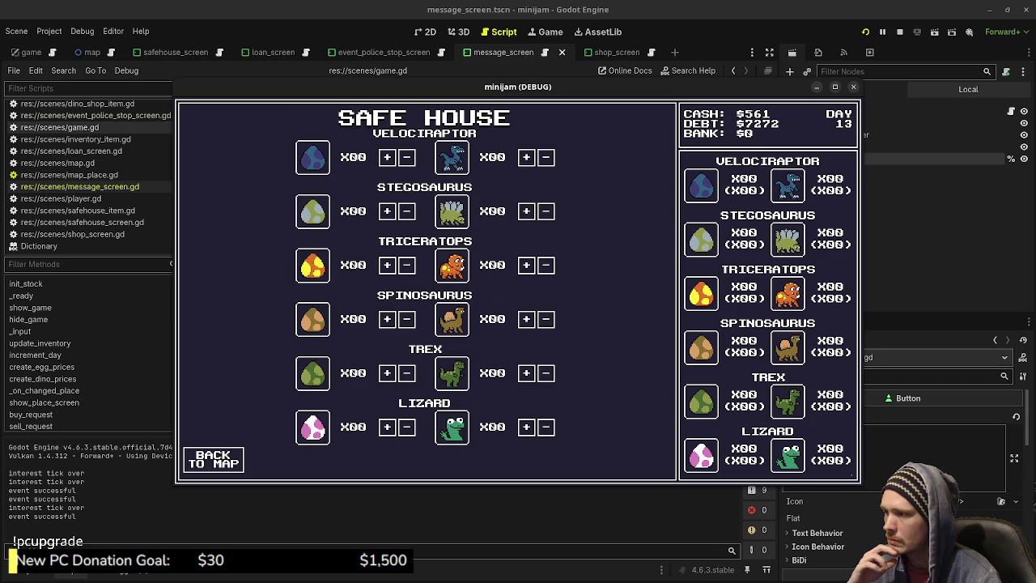
# Play through to day 16, find a Stegosaurus egg, then stop the running project
pyautogui.press('Return')
pyautogui.press('Up')
pyautogui.press('Return')
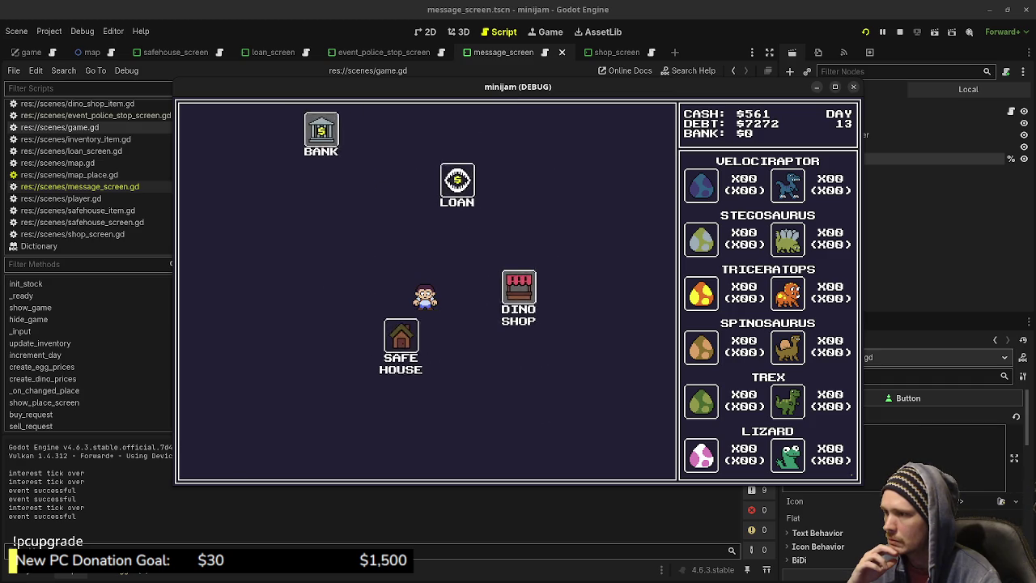
pyautogui.press('Return')
pyautogui.press('Down')
pyautogui.press('Return')
pyautogui.press('Return')
pyautogui.press('Up')
pyautogui.press('Return')
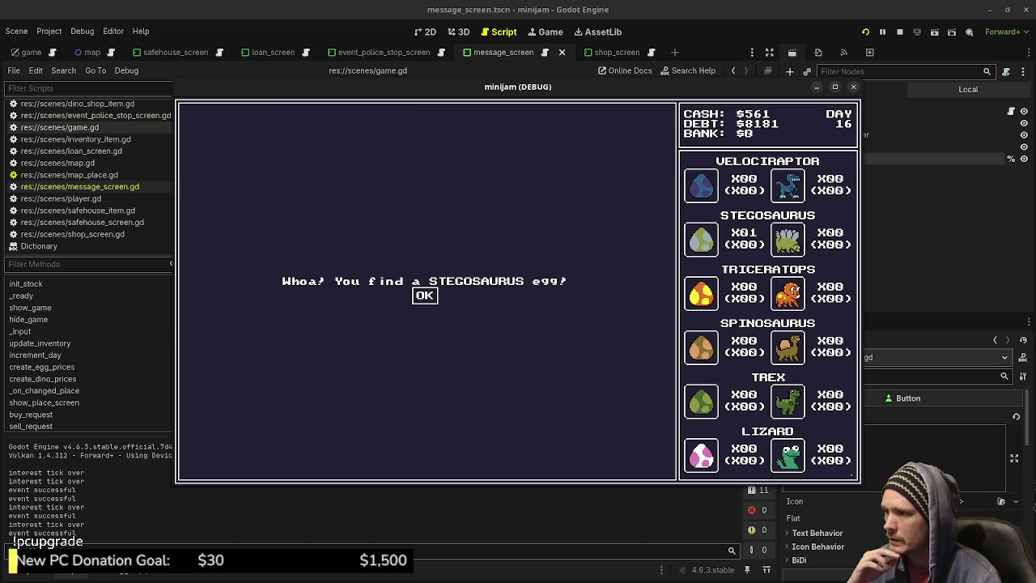
pyautogui.press('Return')
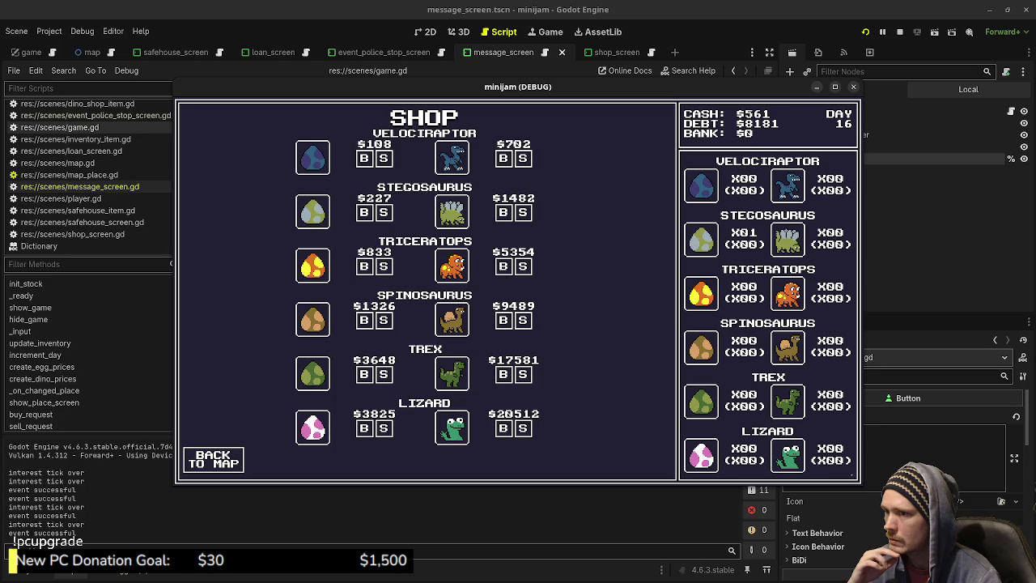
pyautogui.press('Tab')
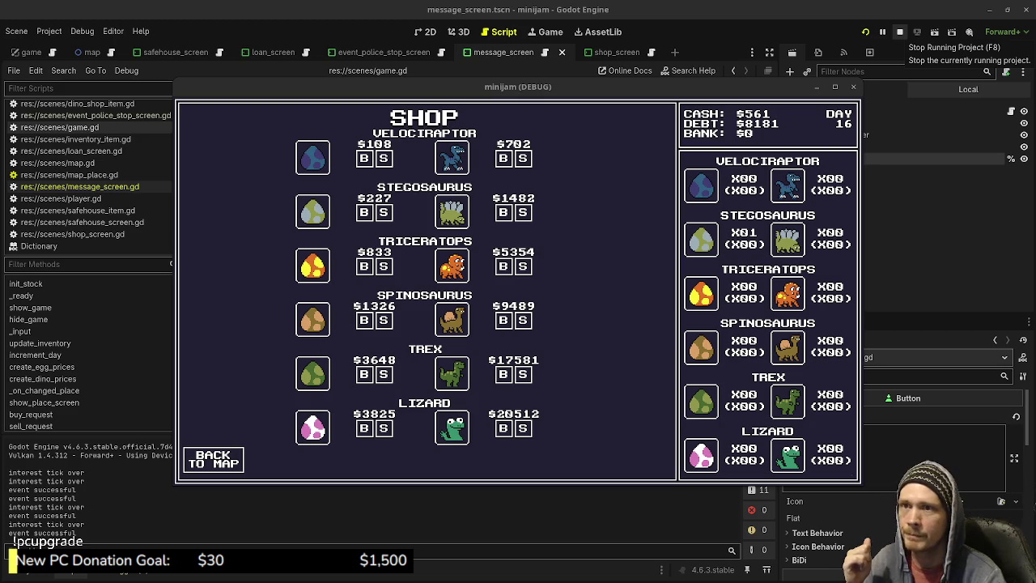
pyautogui.click(899, 33)
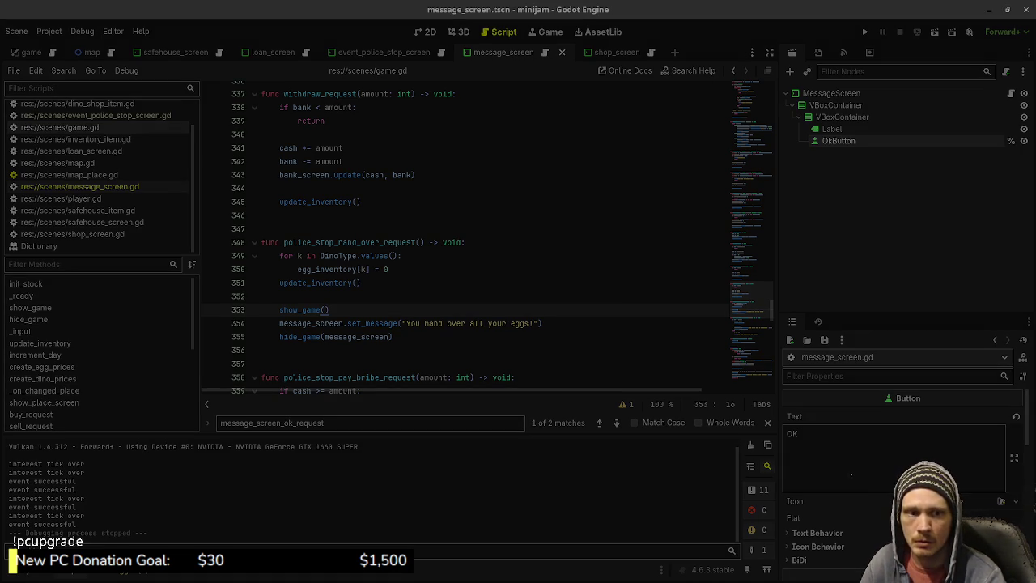
# Switch from Godot through the Excalidraw notes to Aseprite showing border_filled.png
pyautogui.hotkey('alt', 'Tab')
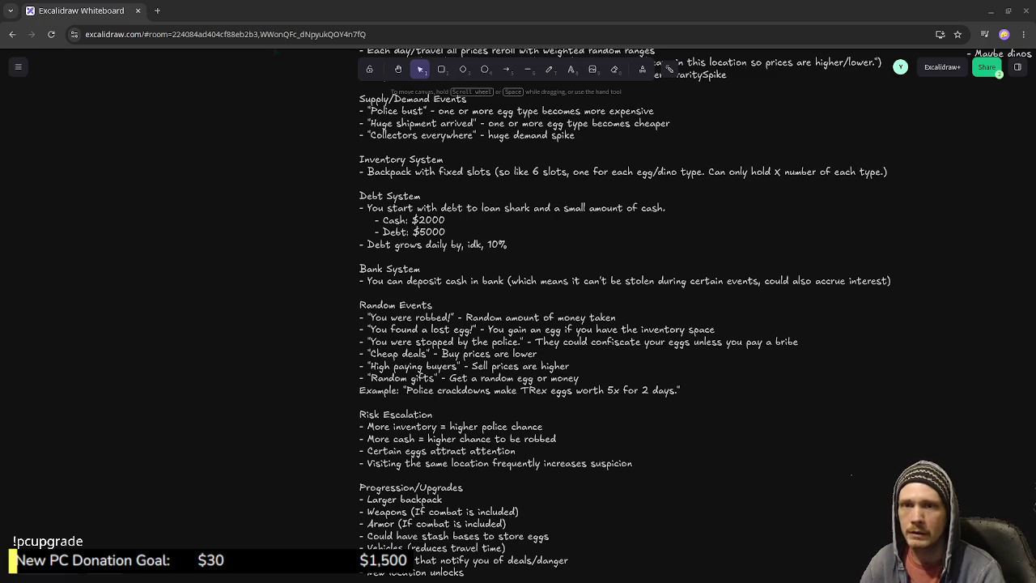
pyautogui.hotkey('alt', 'Tab')
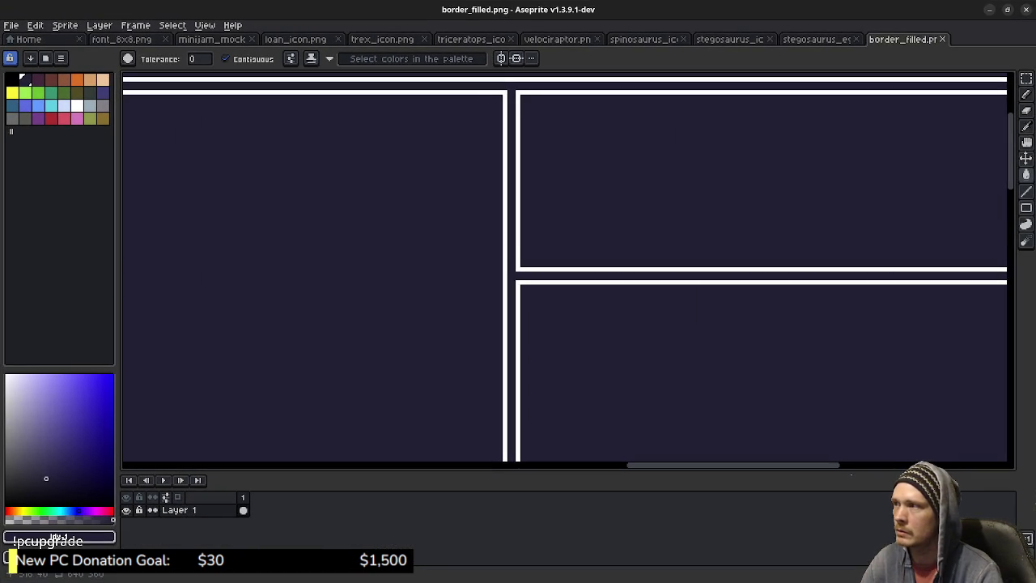
# Open the minijam_mock tab, zoom out to fit it, and glance at the assets folder
pyautogui.hotkey('alt', 'Tab')
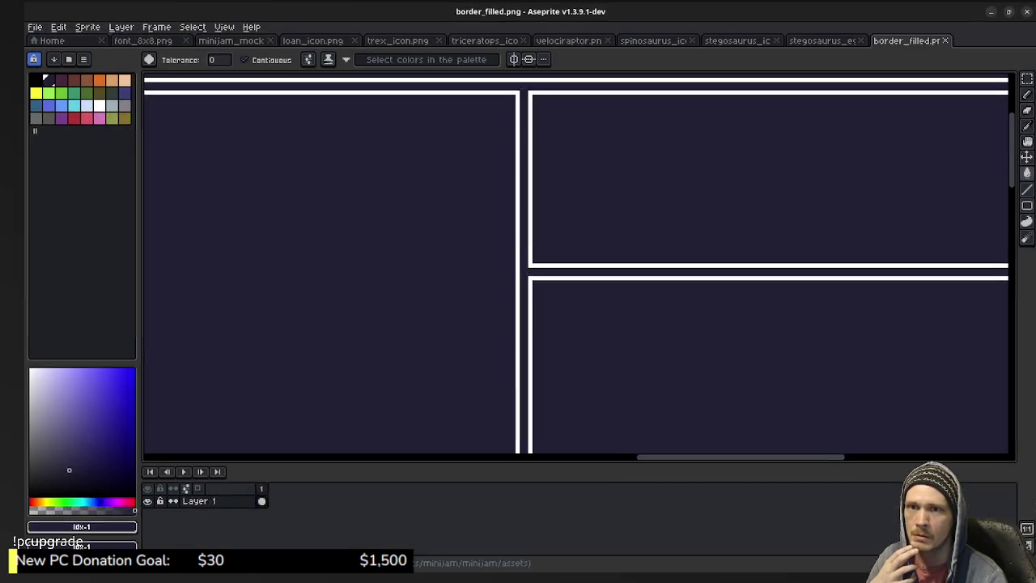
pyautogui.click(211, 39)
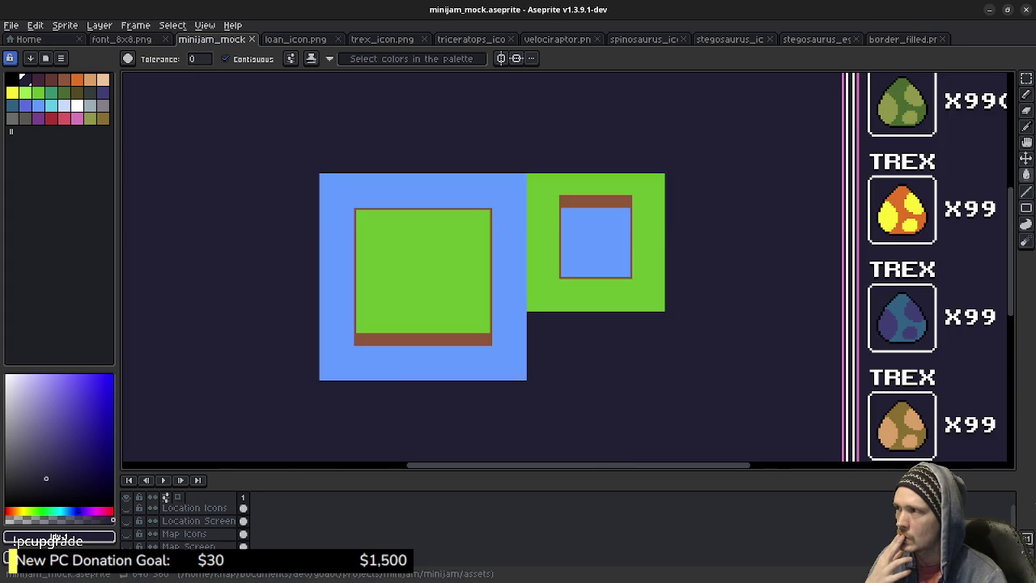
pyautogui.press('-')
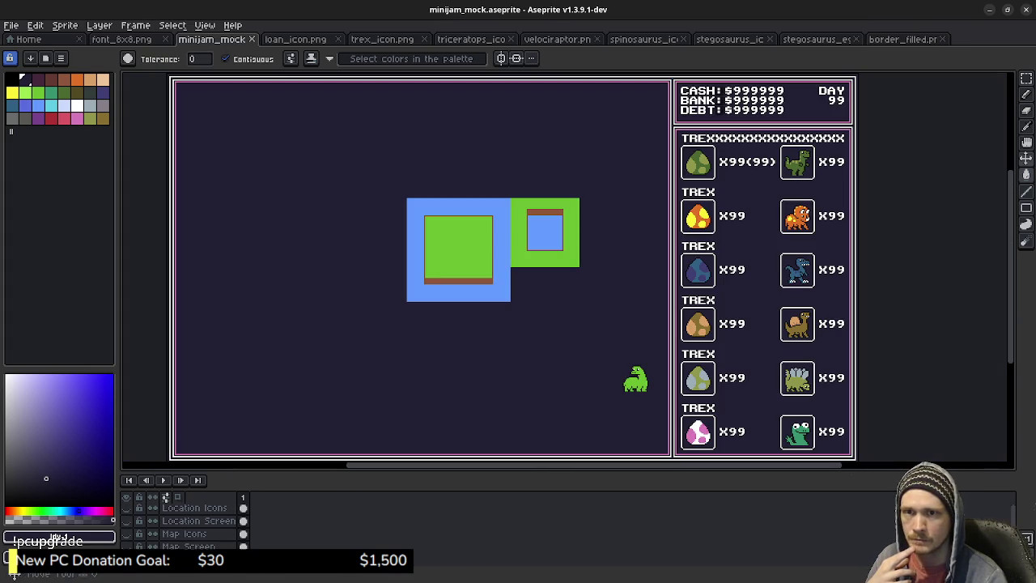
pyautogui.hotkey('alt', 'Tab')
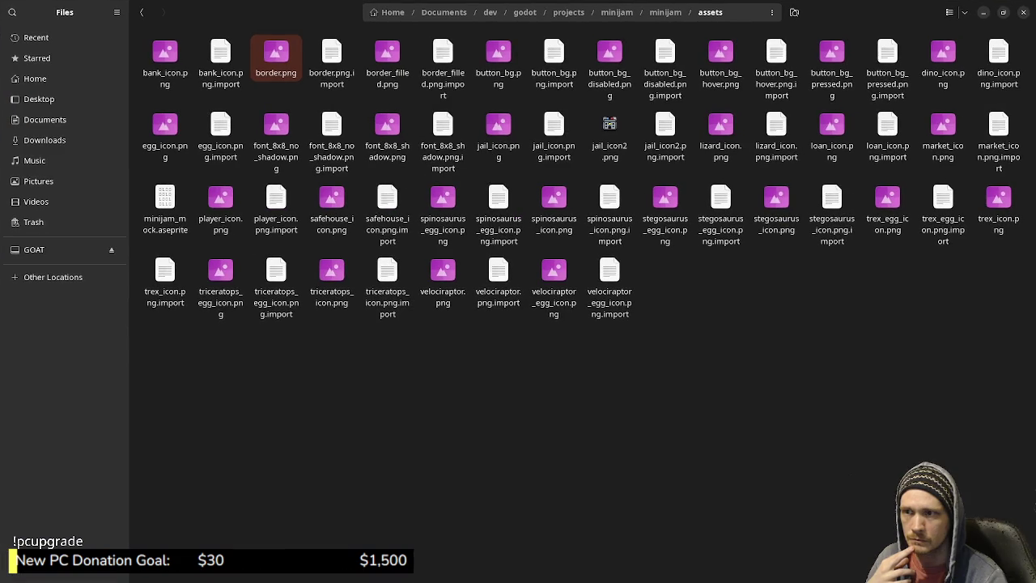
pyautogui.click(1023, 12)
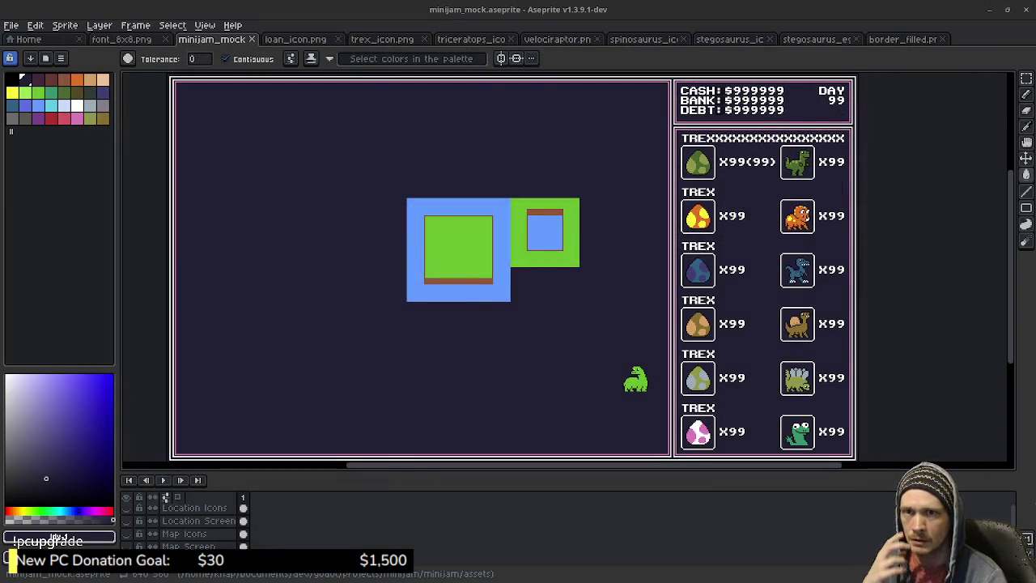
pyautogui.hotkey('alt', 'Tab')
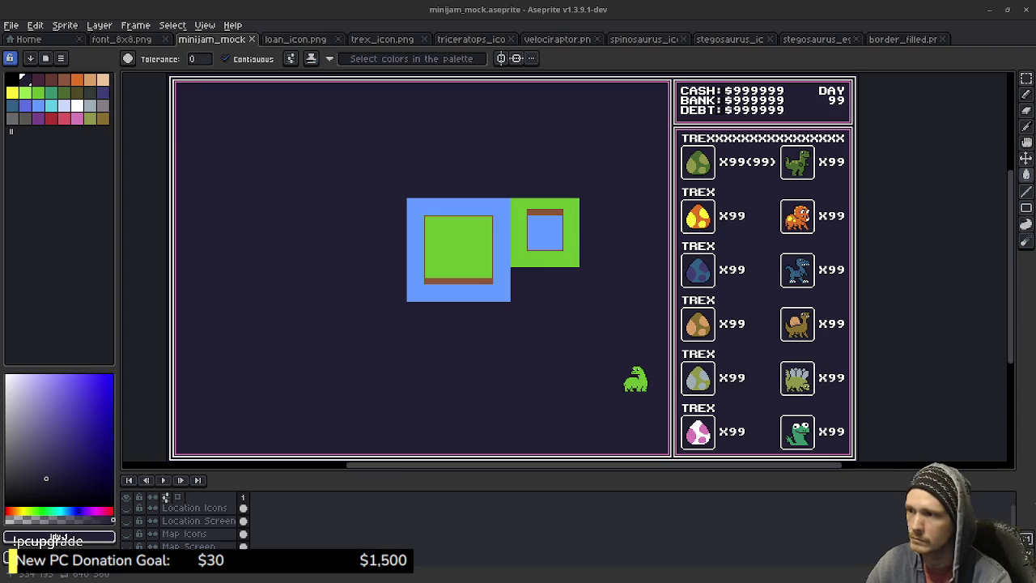
# Zoom into the grass-and-water tiles and pick the Rectangular Marquee tool (M)
pyautogui.scroll(1, 486, 307)
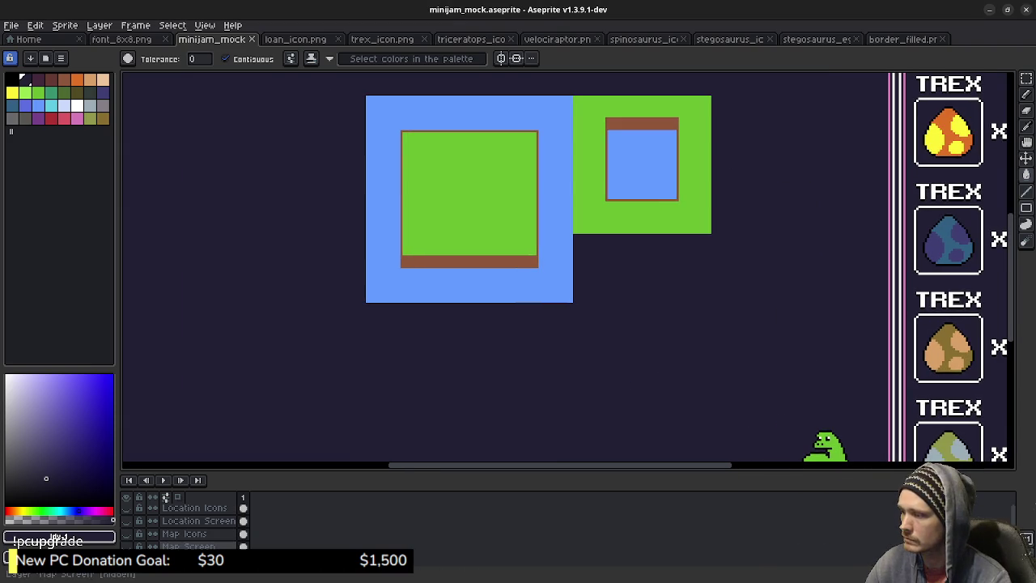
pyautogui.press('m')
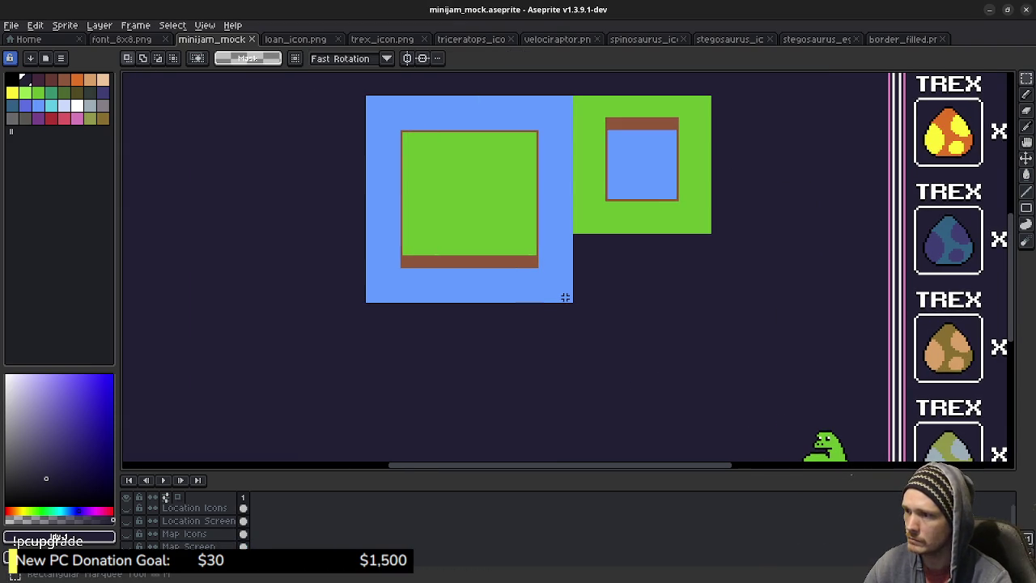
pyautogui.scroll(1, 565, 298)
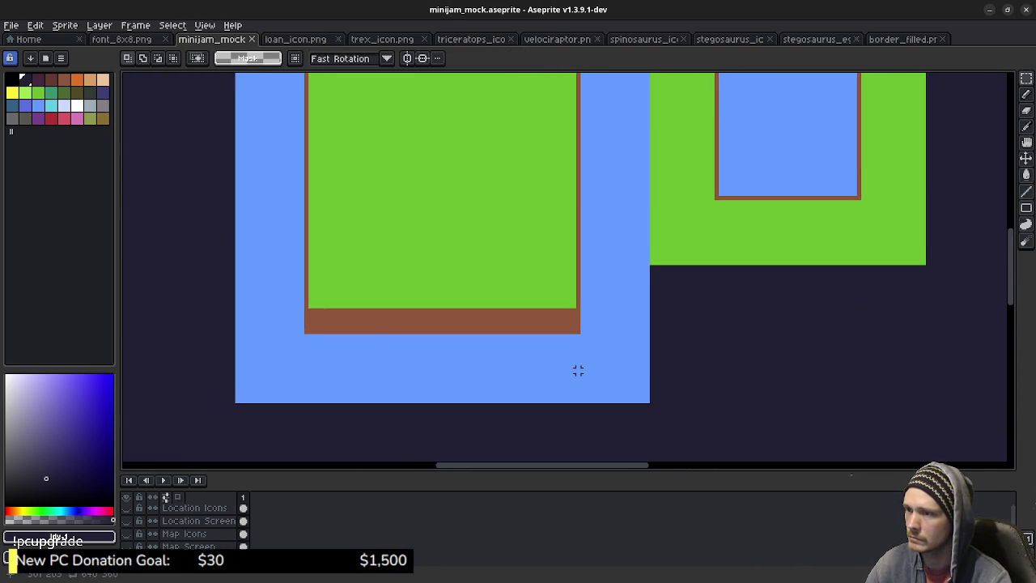
pyautogui.scroll(-1, 578, 370)
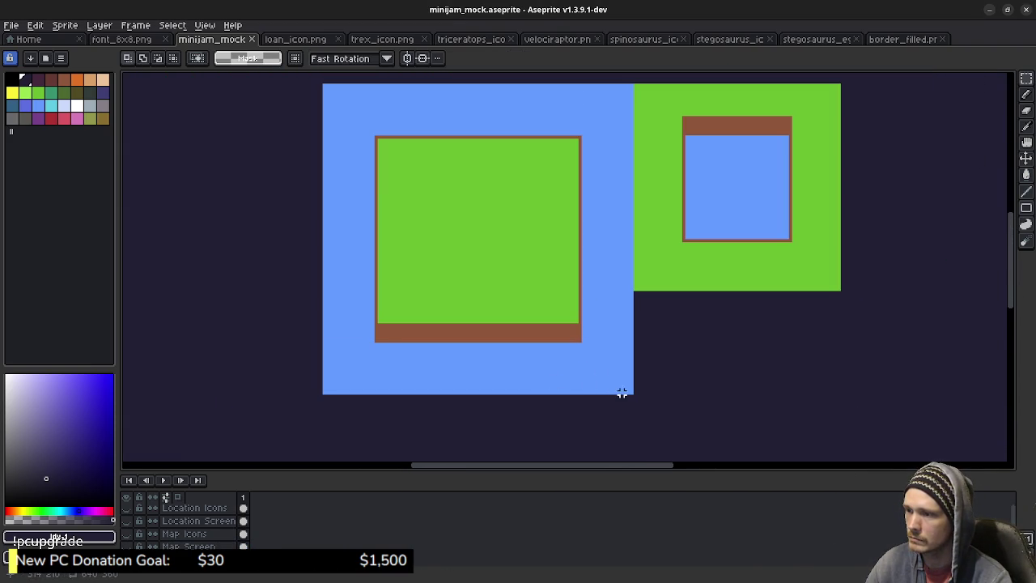
# Copy the island's 32×32 grass-and-water corner piece and drop it in position
pyautogui.moveTo(631, 393); pyautogui.dragTo(521, 296)
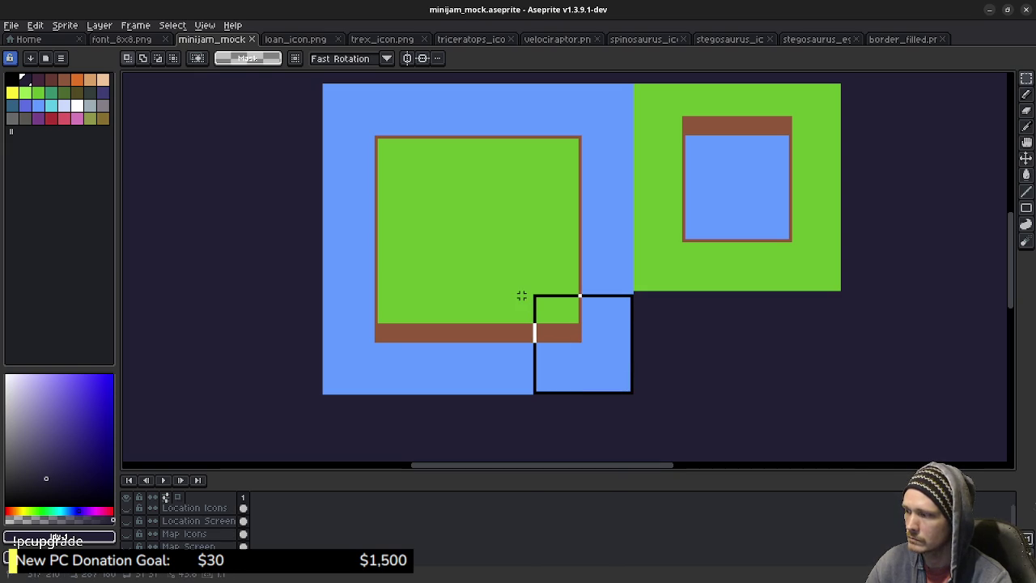
pyautogui.moveTo(522, 296); pyautogui.dragTo(502, 297)
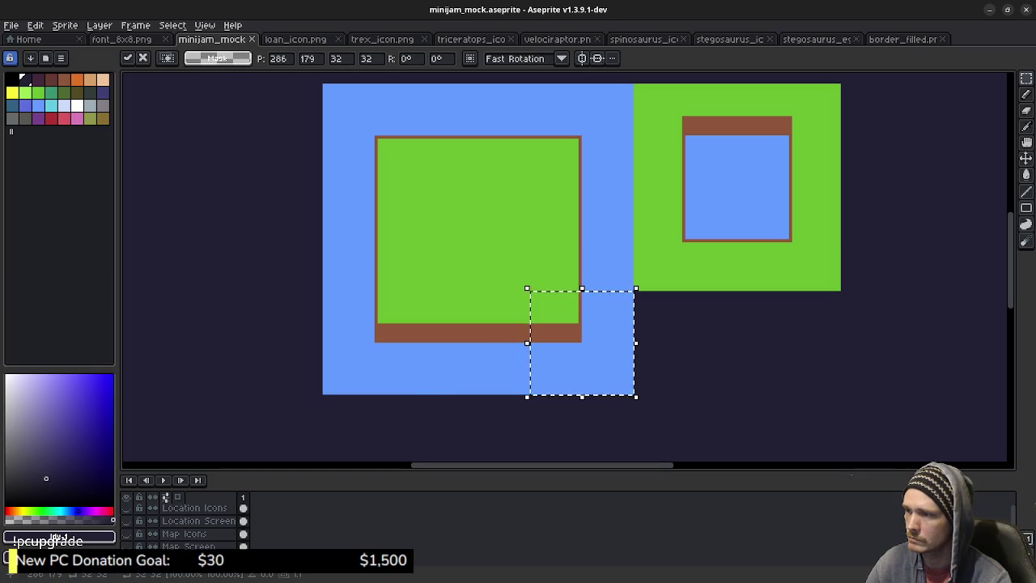
pyautogui.scroll(-5, 581, 242)
pyautogui.moveTo(591, 161); pyautogui.dragTo(604, 418)
pyautogui.scroll(-5, 567, 267)
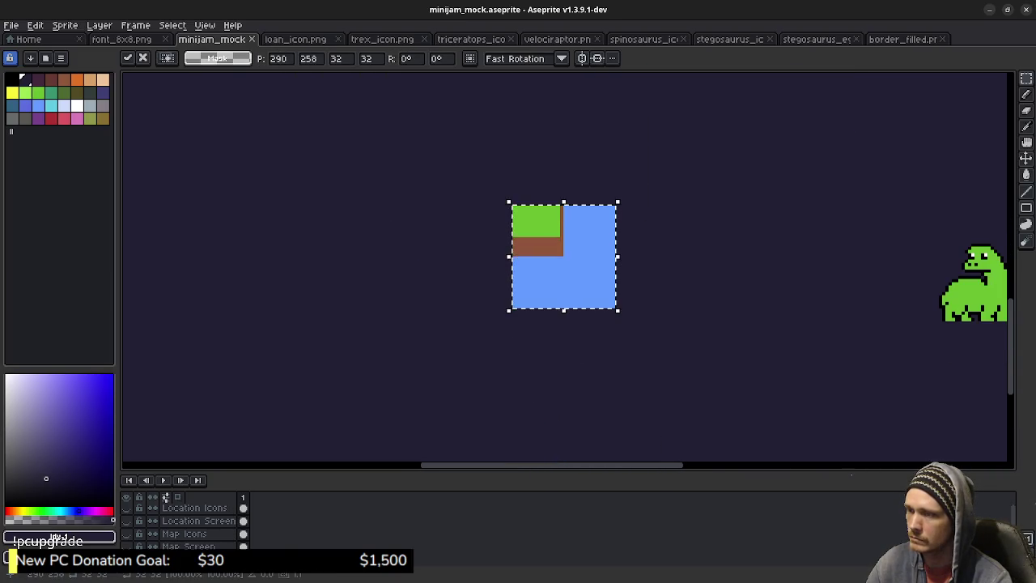
pyautogui.scroll(-1, 659, 307)
pyautogui.press('Right')
pyautogui.press('Right')
pyautogui.press('Down')
pyautogui.press('Down')
pyautogui.press('Down')
pyautogui.press('Down')
pyautogui.press('Down')
pyautogui.press('Down')
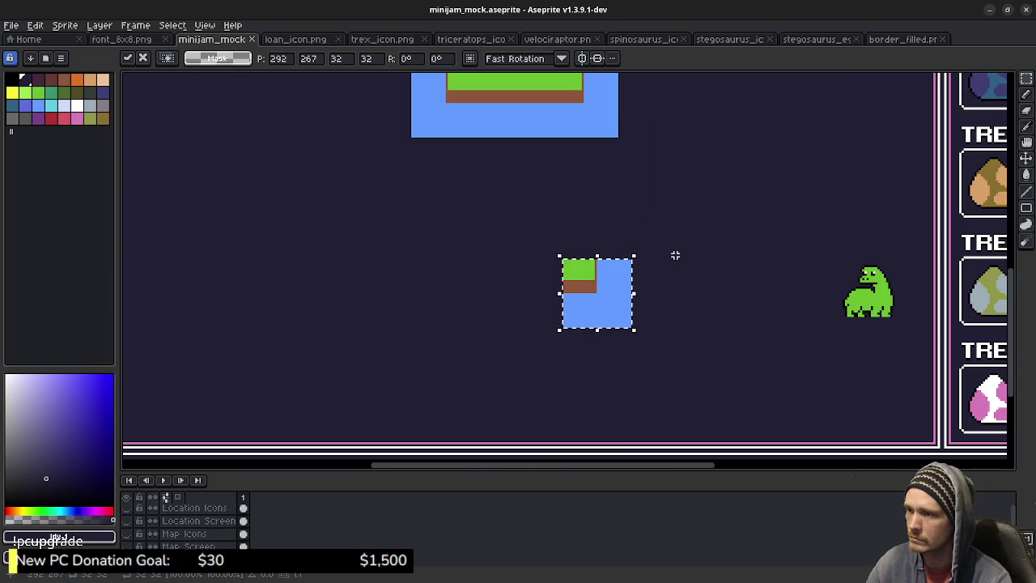
pyautogui.scroll(4, 615, 185)
pyautogui.click(601, 268)
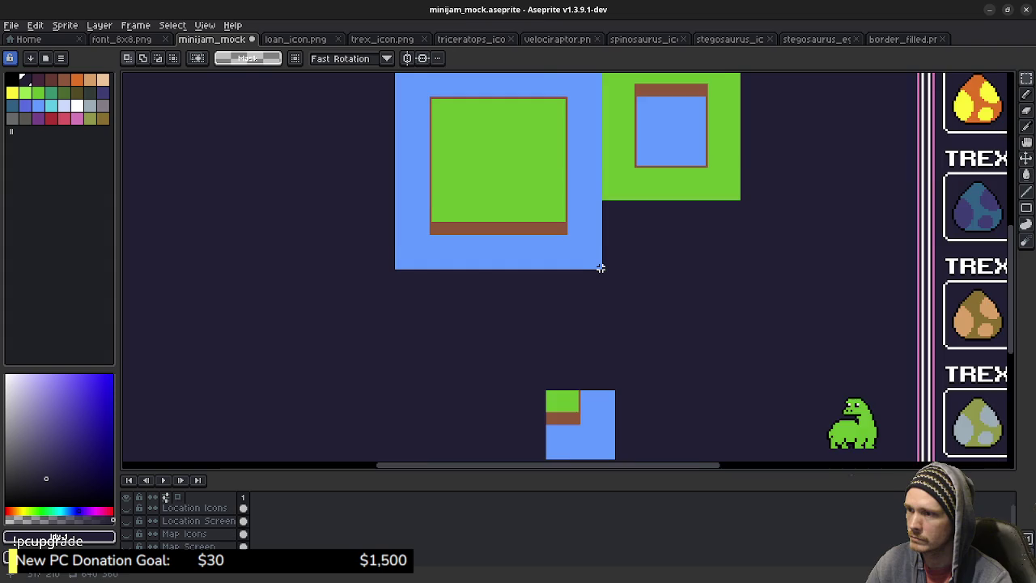
# Select a tile-sized water area, then clear the unwanted selection
pyautogui.scroll(1, 600, 268)
pyautogui.scroll(4, 583, 307)
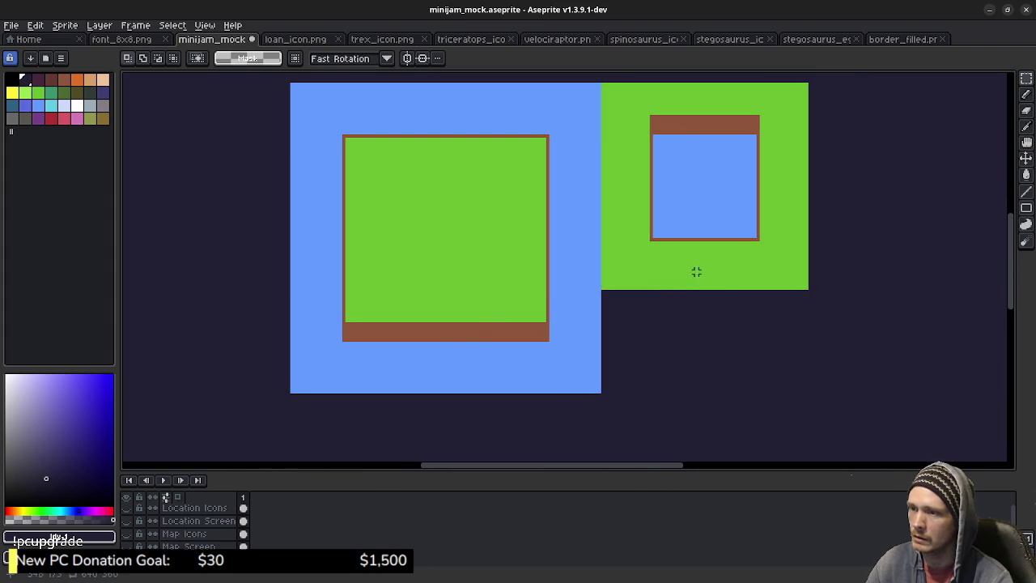
pyautogui.hscroll(-2, 467, 325)
pyautogui.scroll(-6, 467, 324)
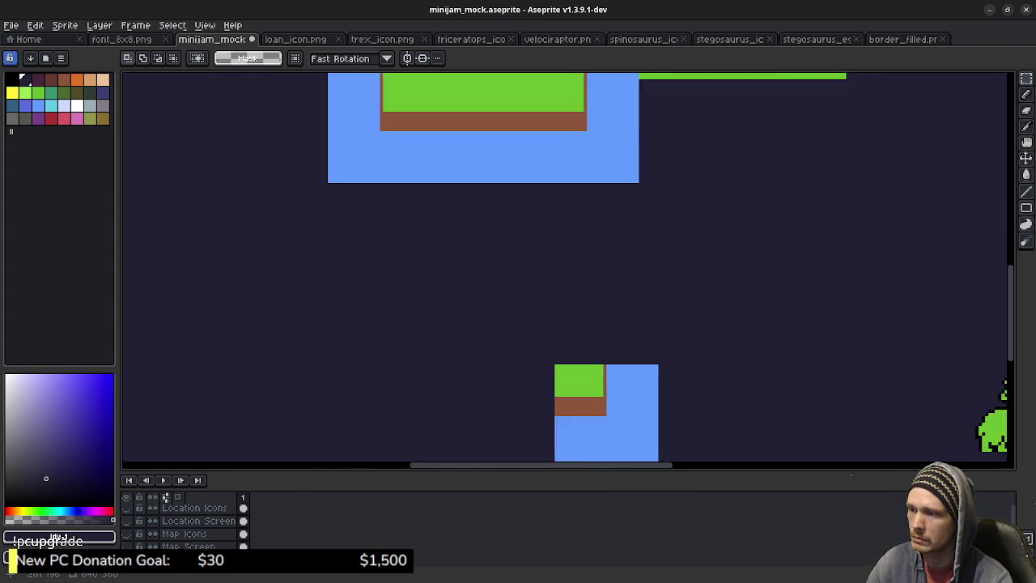
pyautogui.hscroll(1, 567, 268)
pyautogui.scroll(-1, 567, 267)
pyautogui.scroll(2, 650, 334)
pyautogui.moveTo(660, 331); pyautogui.dragTo(540, 231)
pyautogui.scroll(3, 556, 344)
pyautogui.scroll(1, 554, 339)
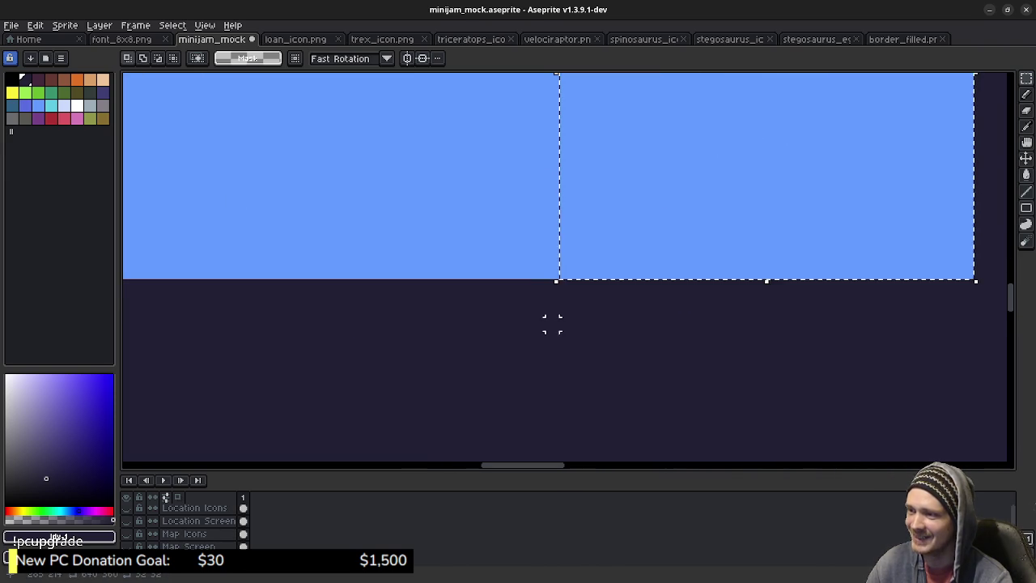
pyautogui.click(552, 285)
pyautogui.scroll(-5, 552, 285)
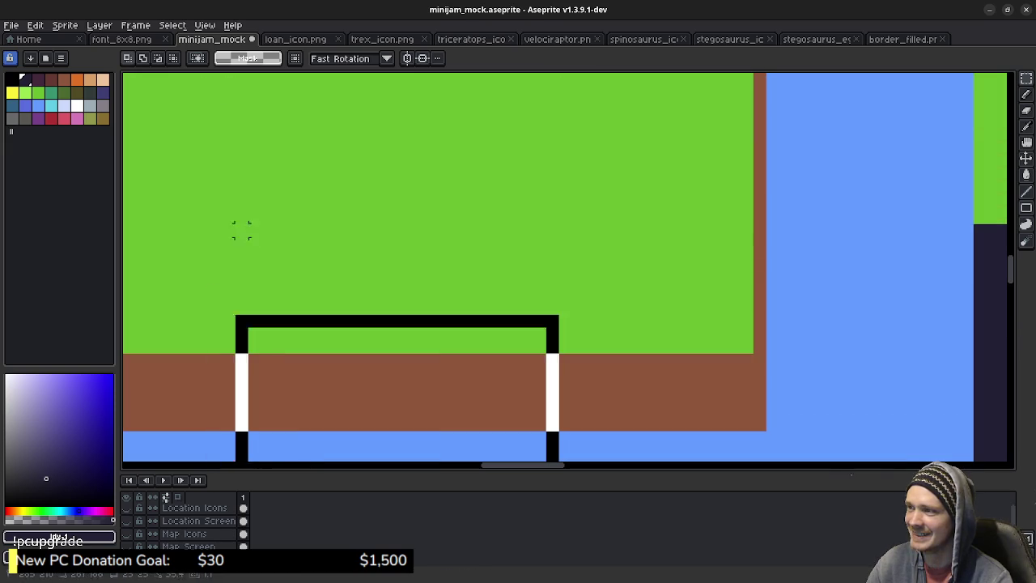
# Copy a 32×32 tile of the island's bottom grass-dirt-water edge and drag it beside the corner
pyautogui.moveTo(228, 151)
pyautogui.mouseDown()
pyautogui.moveTo(216, 256)
pyautogui.moveTo(151, 230)
pyautogui.mouseUp()
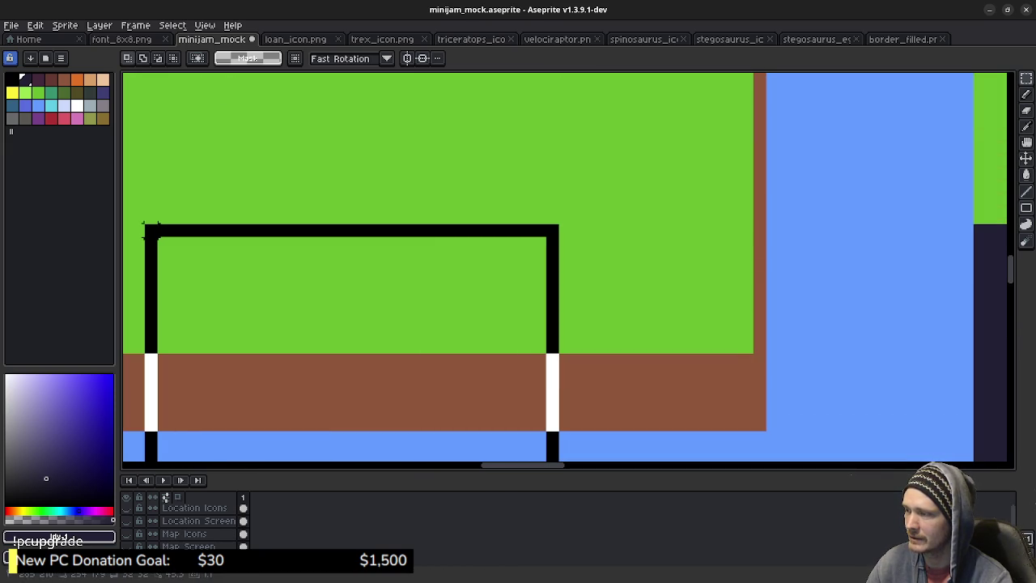
pyautogui.moveTo(152, 232); pyautogui.dragTo(151, 231)
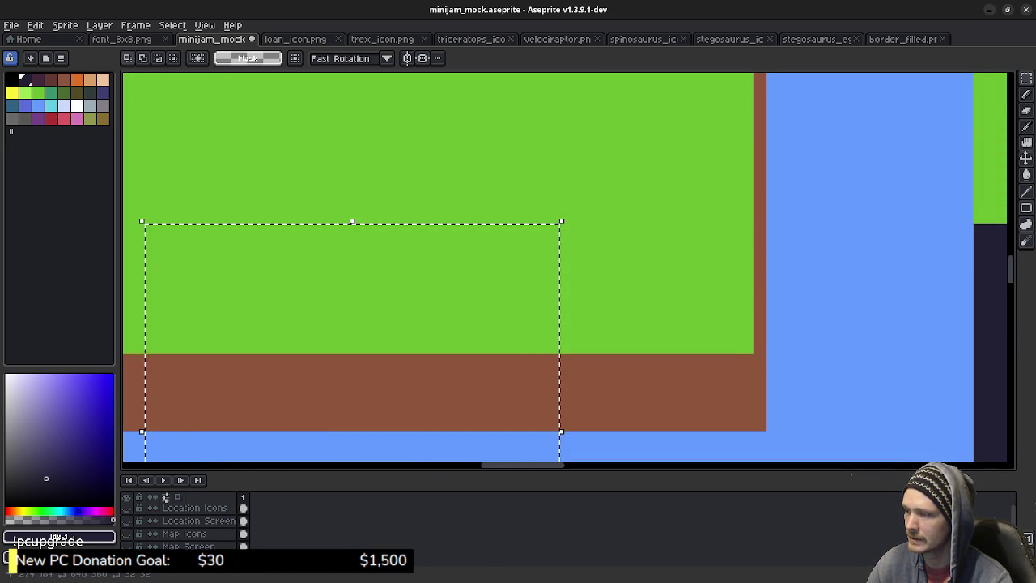
pyautogui.scroll(-3, 618, 285)
pyautogui.scroll(-2, 618, 285)
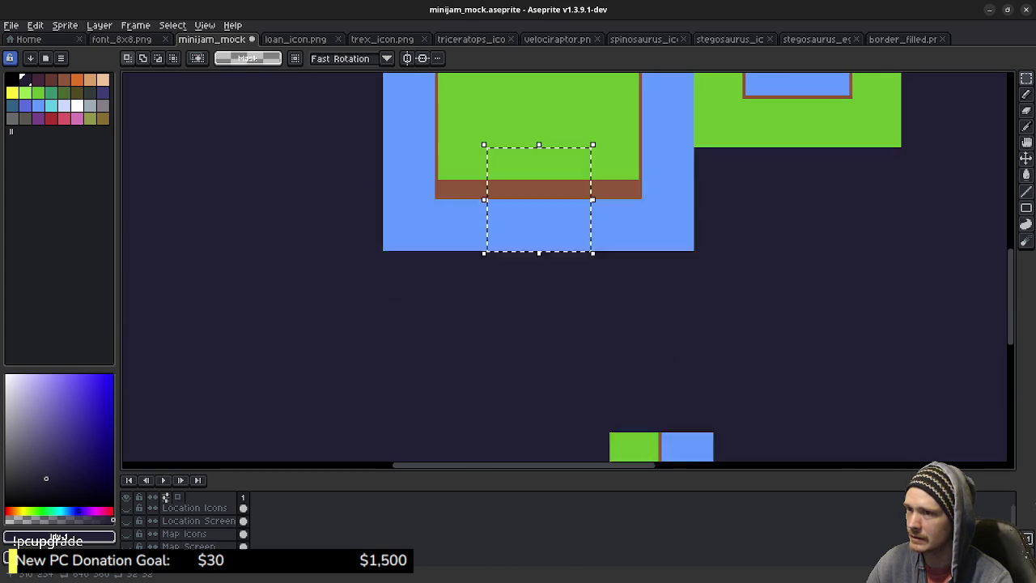
pyautogui.scroll(-2, 597, 146)
pyautogui.hotkey('ctrl', 'c')
pyautogui.hotkey('ctrl', 'v')
pyautogui.moveTo(486, 267); pyautogui.dragTo(499, 303)
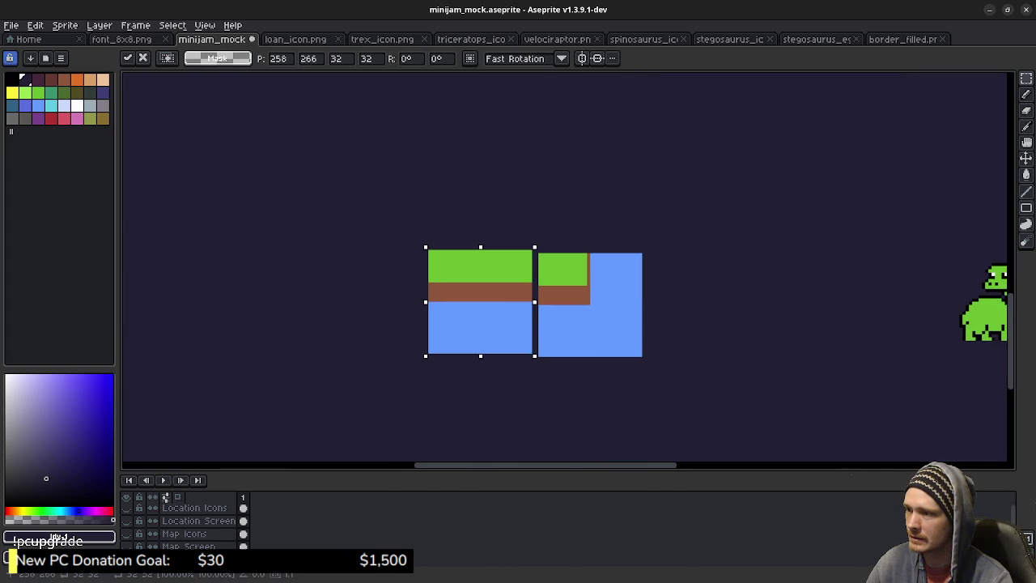
# Nudge the straight shoreline piece into alignment with its neighbour and drop it
pyautogui.press('Right')
pyautogui.press('Right')
pyautogui.press('Down')
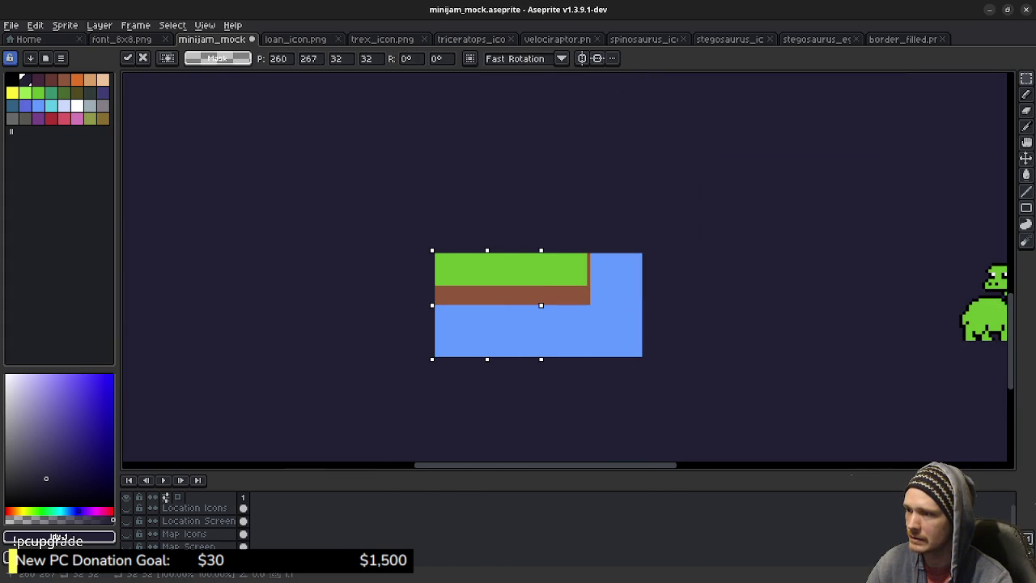
pyautogui.click(604, 208)
pyautogui.scroll(1, 559, 324)
pyautogui.scroll(5, 513, 428)
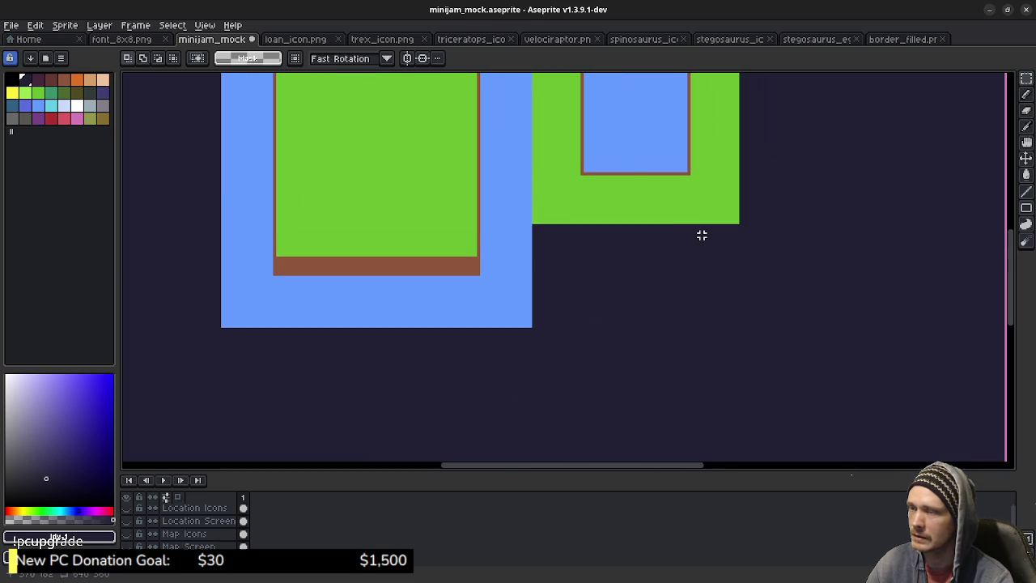
pyautogui.moveTo(629, 178); pyautogui.dragTo(568, 392)
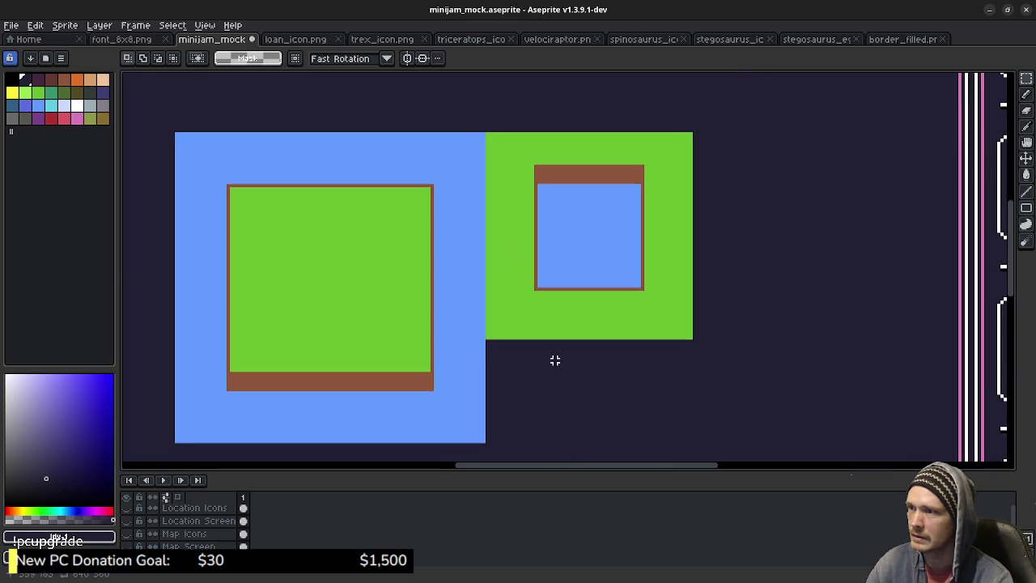
pyautogui.scroll(1, 534, 203)
# Copy the lake tile's top-left corner and place it above the shoreline row's end
pyautogui.moveTo(468, 140); pyautogui.dragTo(580, 297)
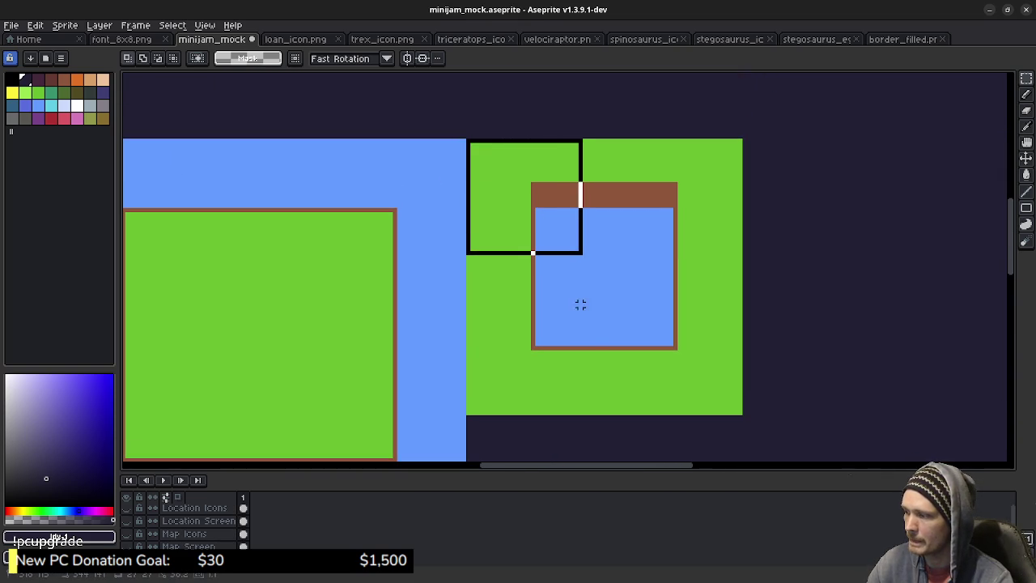
pyautogui.moveTo(581, 296); pyautogui.dragTo(601, 374)
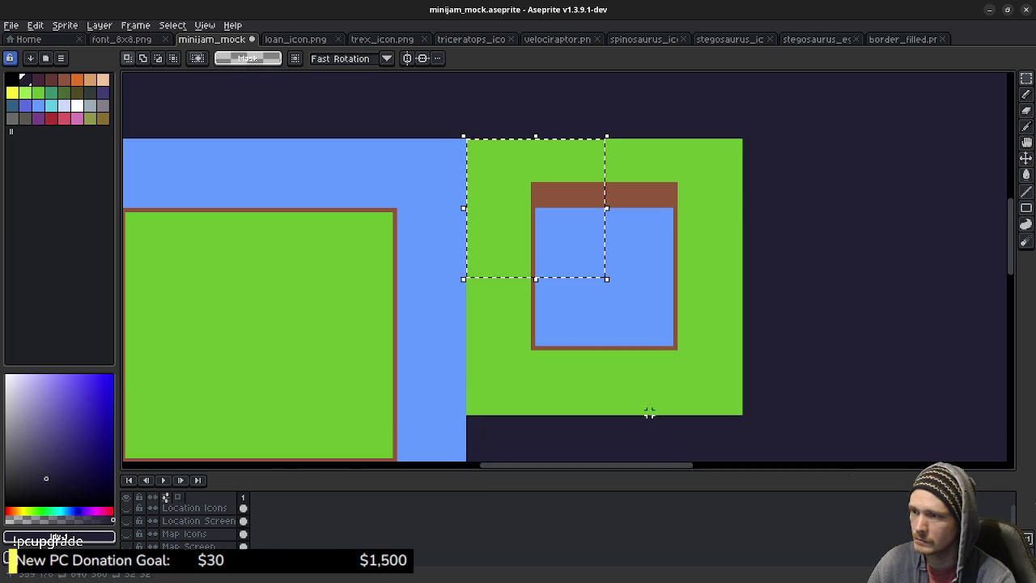
pyautogui.moveTo(528, 398); pyautogui.dragTo(586, 280)
pyautogui.scroll(-2, 567, 267)
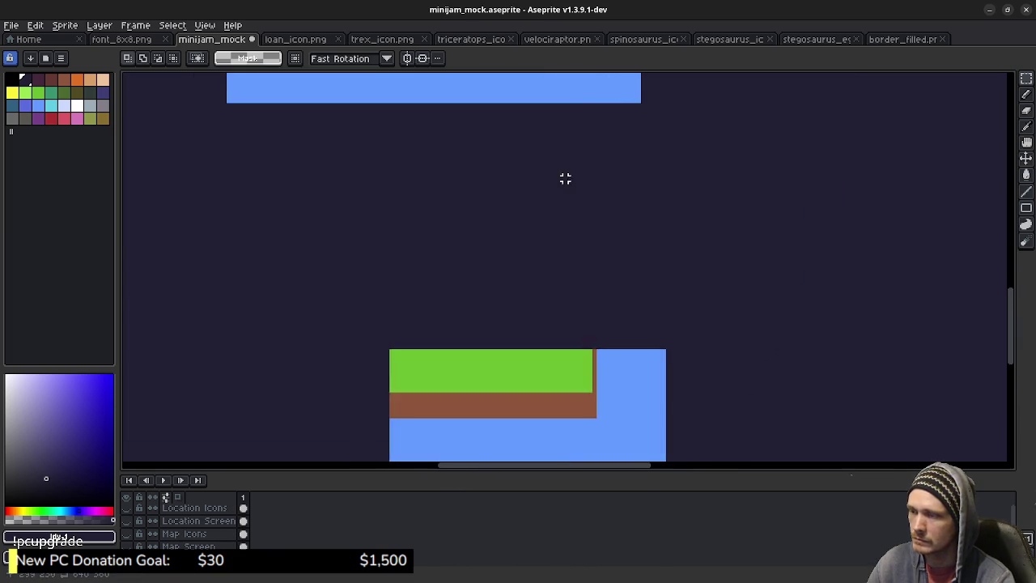
pyautogui.hotkey('ctrl', 'v')
pyautogui.moveTo(710, 265)
pyautogui.mouseDown()
pyautogui.moveTo(632, 225)
pyautogui.moveTo(598, 226)
pyautogui.mouseUp()
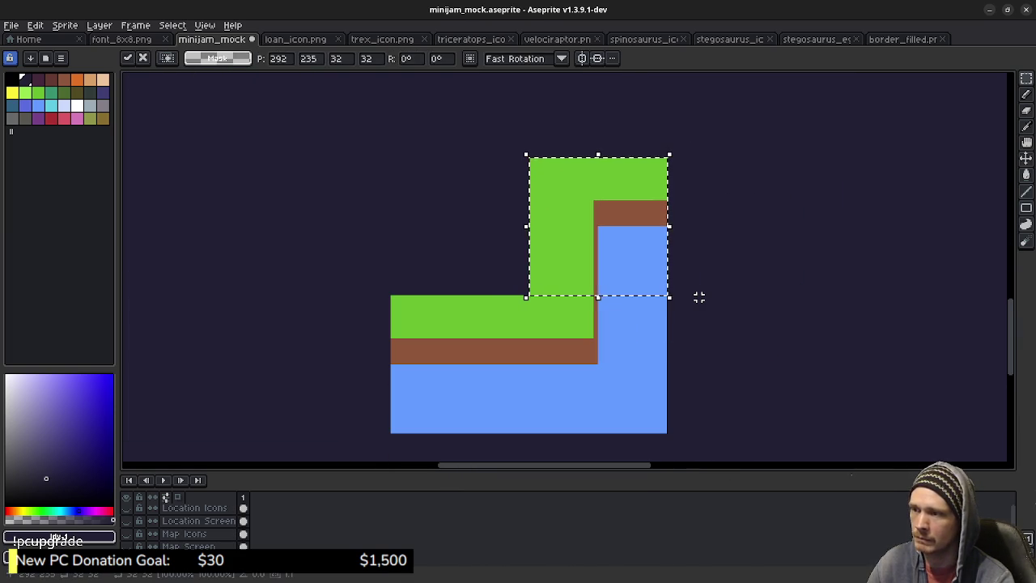
pyautogui.press('Up')
pyautogui.press('Down')
pyautogui.click(712, 304)
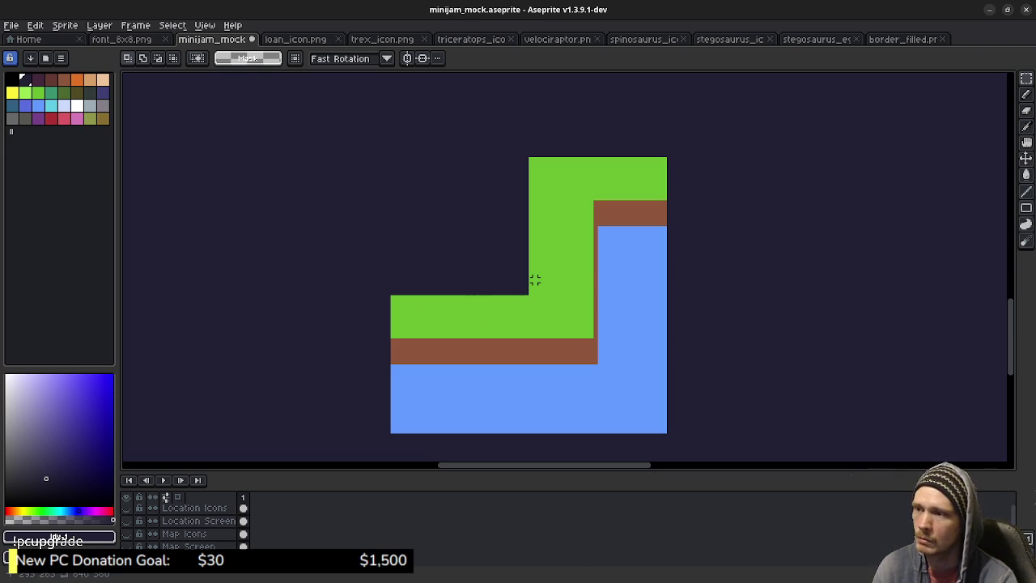
# Copy the lake's bottom-right corner piece and commit it at the shoreline's upper end
pyautogui.scroll(2, 613, 258)
pyautogui.scroll(1, 637, 197)
pyautogui.scroll(-1, 637, 197)
pyautogui.scroll(-1, 648, 167)
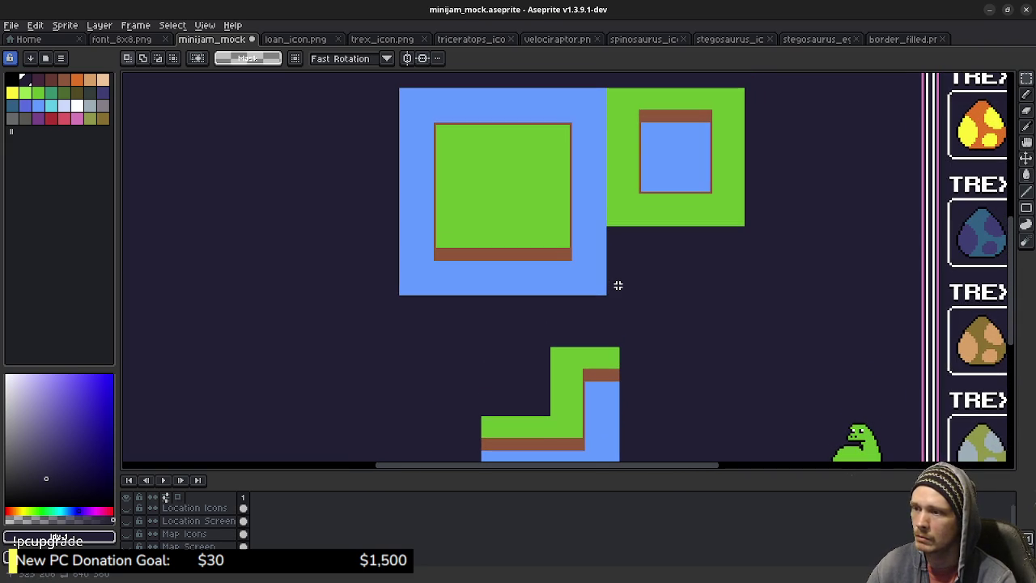
pyautogui.scroll(1, 600, 289)
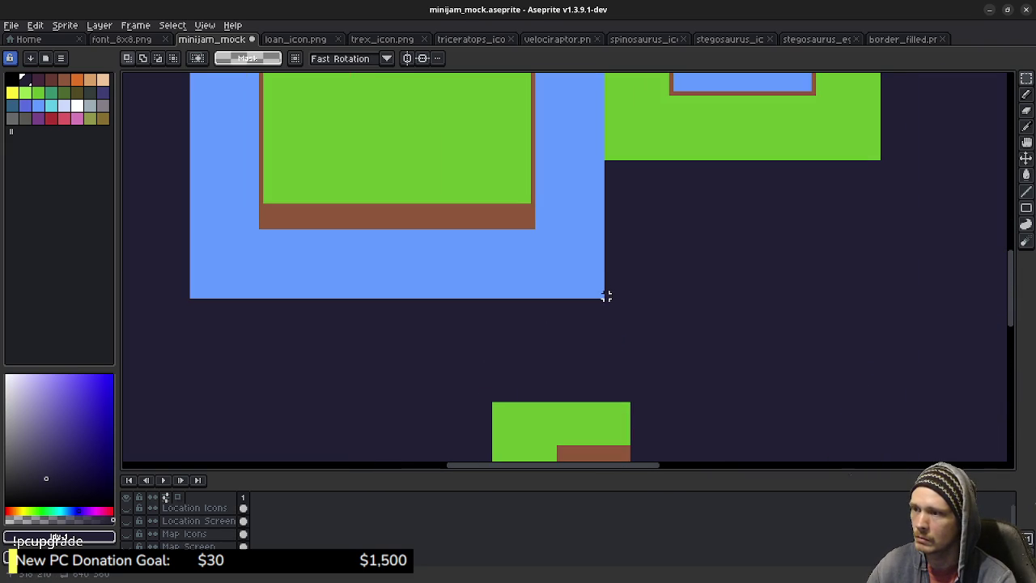
pyautogui.moveTo(589, 288); pyautogui.dragTo(472, 165)
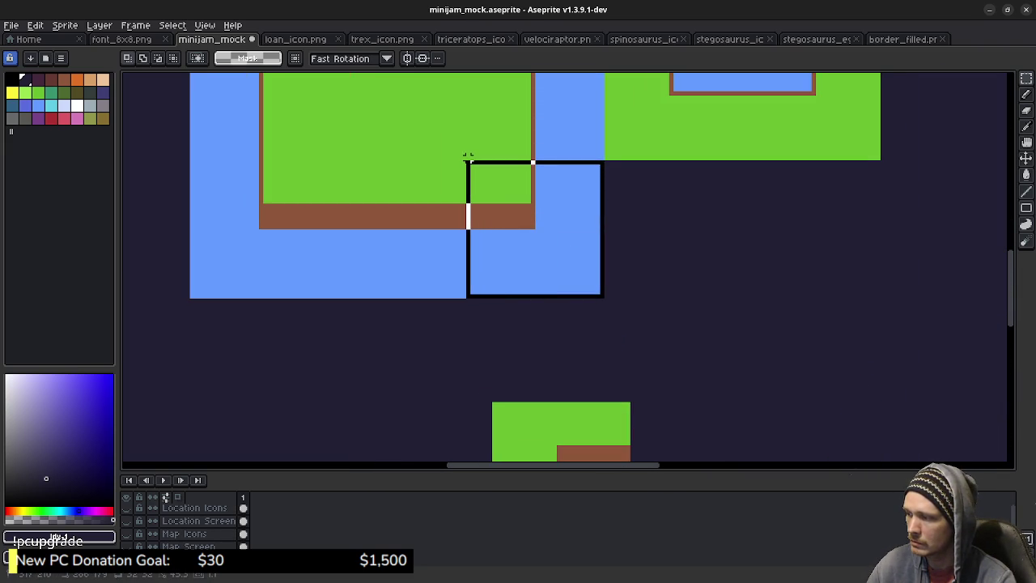
pyautogui.moveTo(472, 165); pyautogui.dragTo(465, 158)
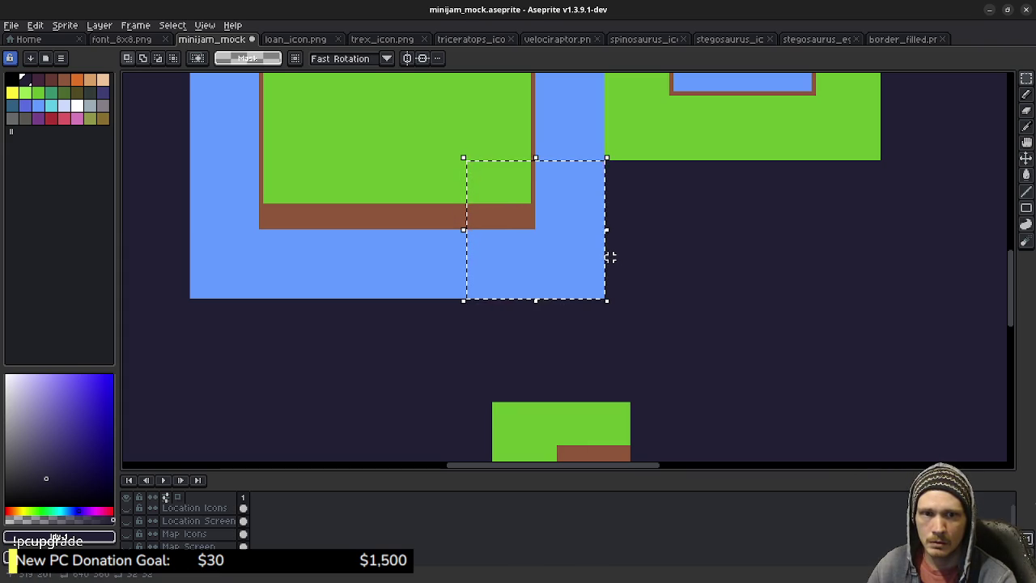
pyautogui.scroll(-3, 612, 243)
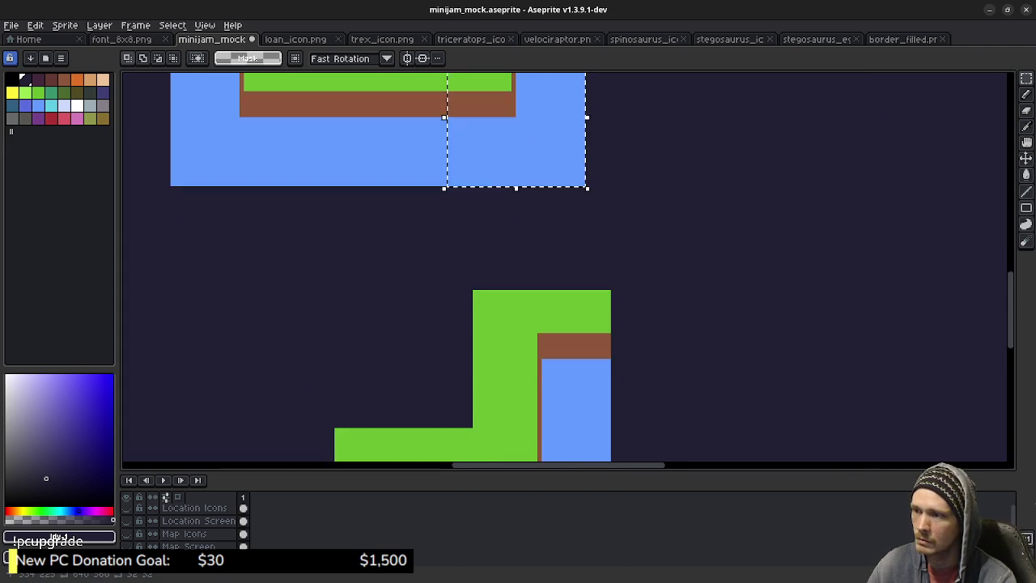
pyautogui.scroll(-2, 607, 202)
pyautogui.hotkey('ctrl', 'v')
pyautogui.moveTo(485, 267); pyautogui.dragTo(654, 301)
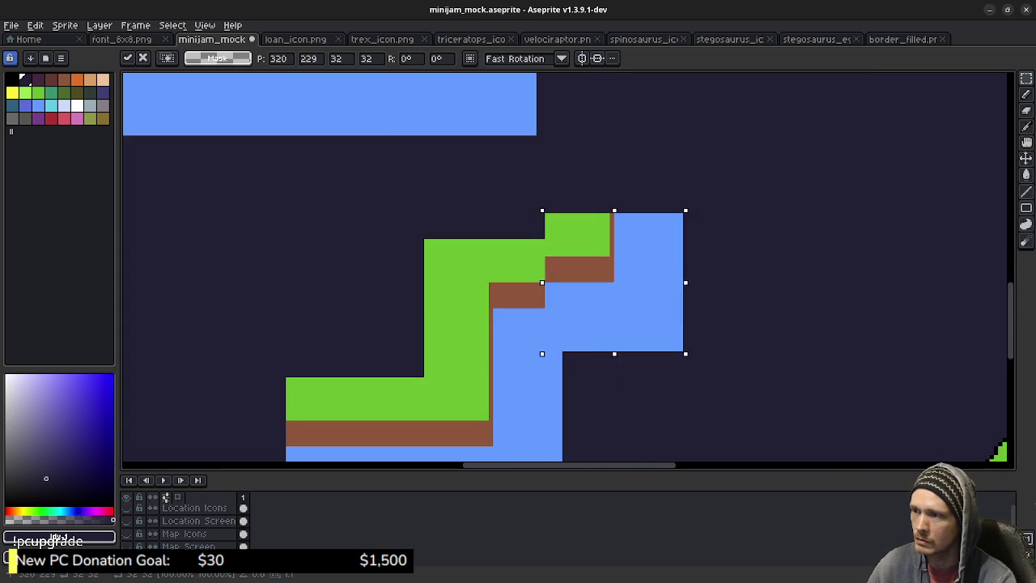
pyautogui.press('Down')
pyautogui.press('Down')
pyautogui.press('Left')
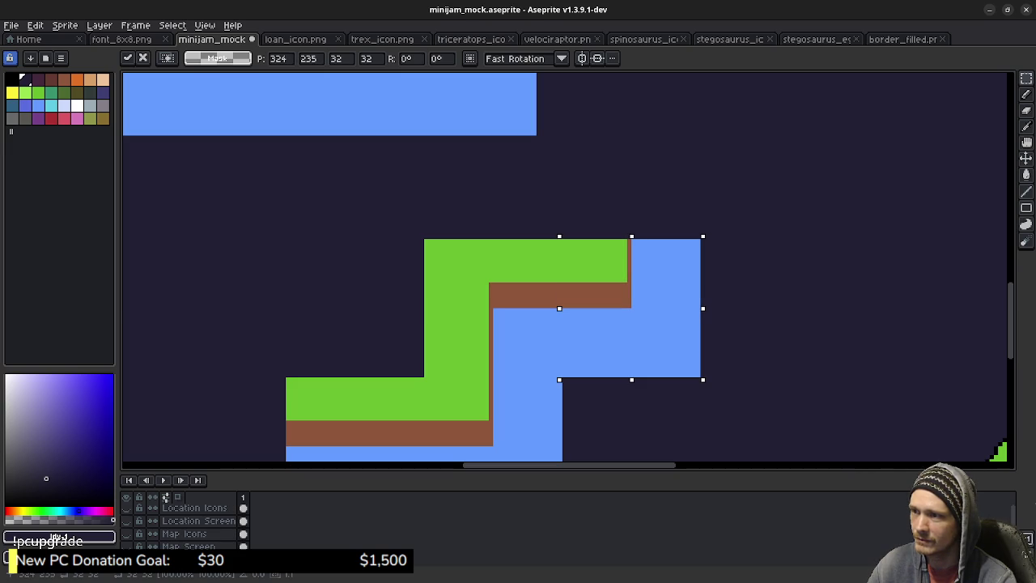
pyautogui.press('Return')
pyautogui.hotkey('ctrl', 'd')
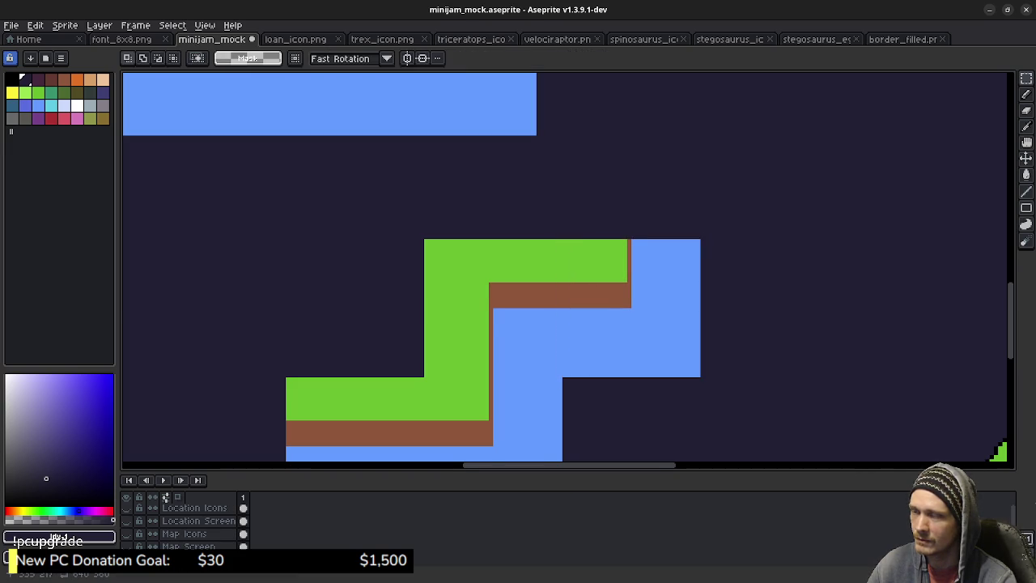
# Copy a vertical grass-water edge piece and stack it atop the new corner
pyautogui.scroll(5, 601, 192)
pyautogui.scroll(3, 613, 277)
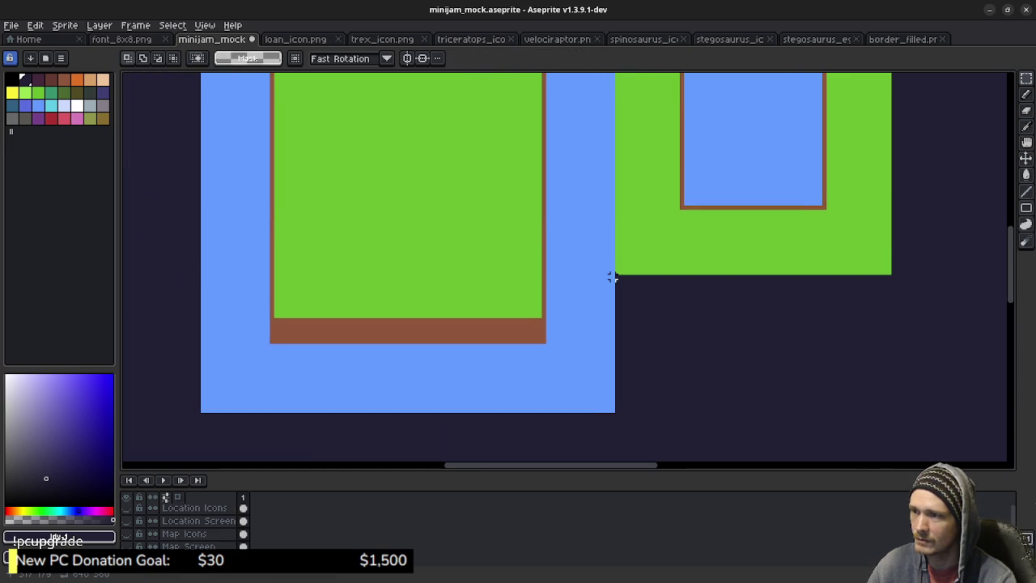
pyautogui.moveTo(613, 277); pyautogui.dragTo(454, 134)
pyautogui.hotkey('ctrl', 'c')
pyautogui.moveTo(719, 414); pyautogui.dragTo(548, 252)
pyautogui.hotkey('ctrl', 'v')
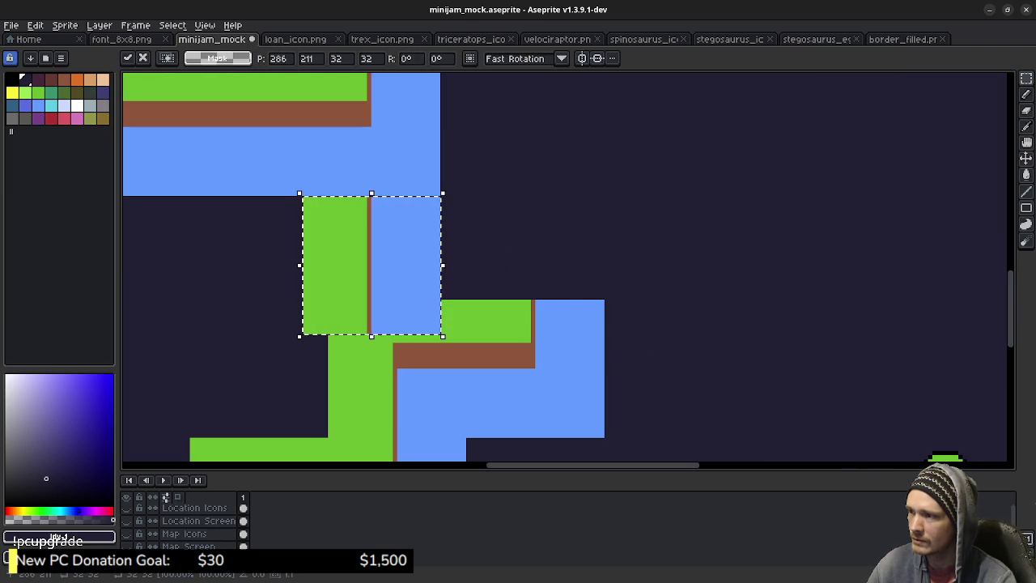
pyautogui.moveTo(372, 265); pyautogui.dragTo(531, 226)
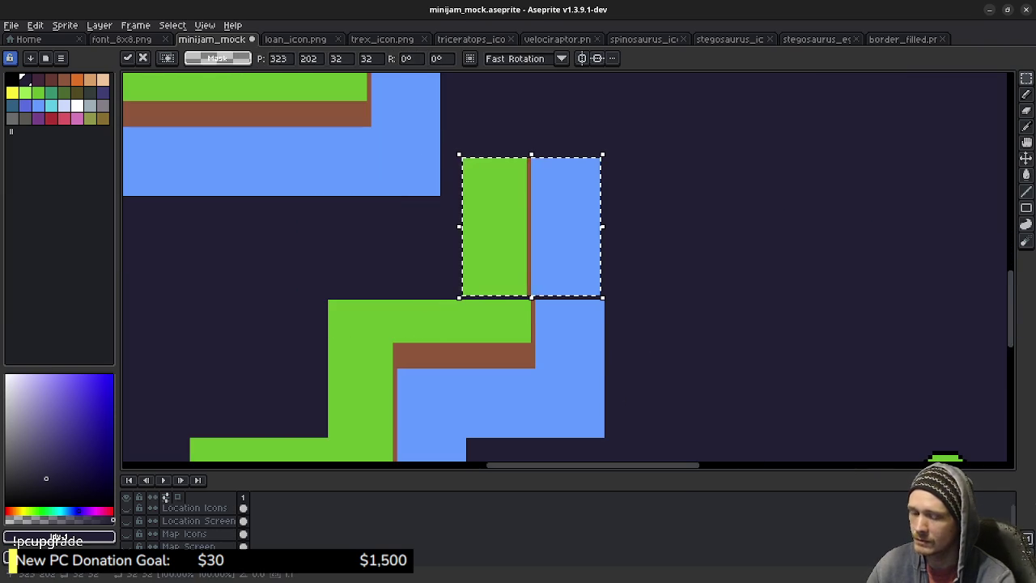
pyautogui.press('Return')
pyautogui.scroll(-2, 635, 297)
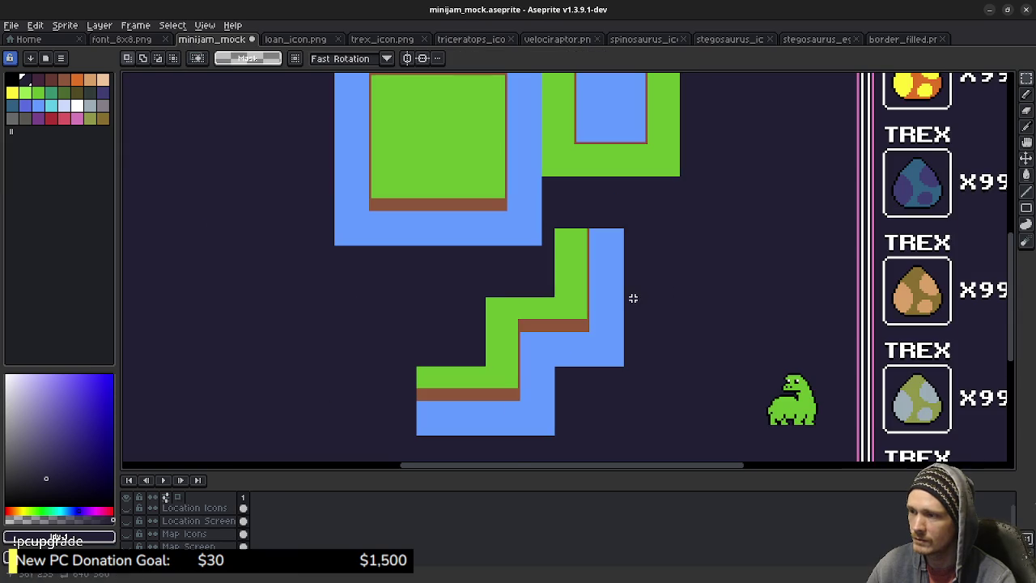
pyautogui.moveTo(527, 286)
pyautogui.mouseDown()
pyautogui.moveTo(566, 284)
pyautogui.moveTo(542, 312)
pyautogui.moveTo(543, 366)
pyautogui.mouseUp()
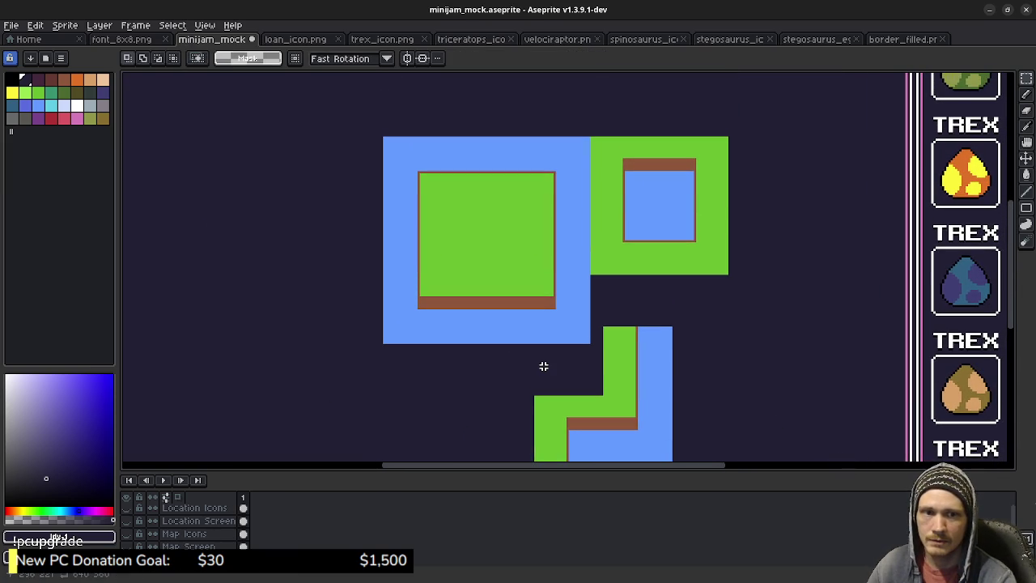
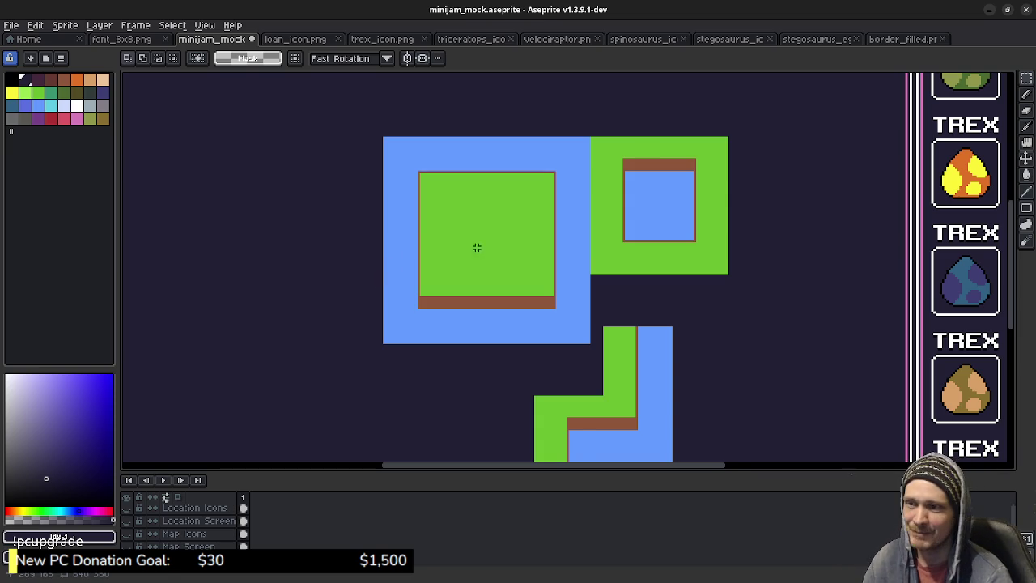
# Return to Aseprite, centre the islands, and select the large island's 32×32 water-and-grass corner
pyautogui.click(989, 9)
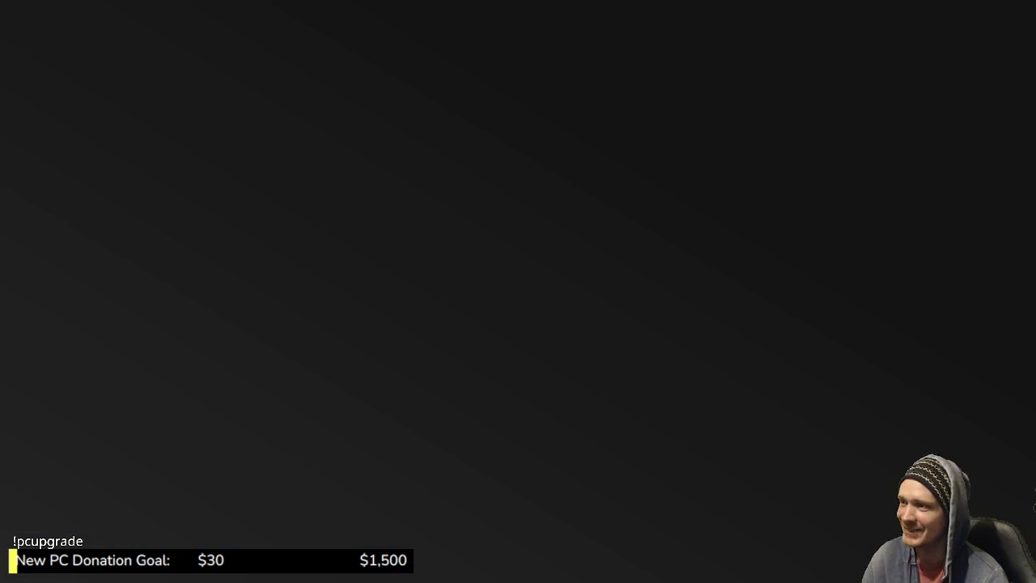
pyautogui.hotkey('alt', 'Tab')
pyautogui.scroll(-2, 510, 267)
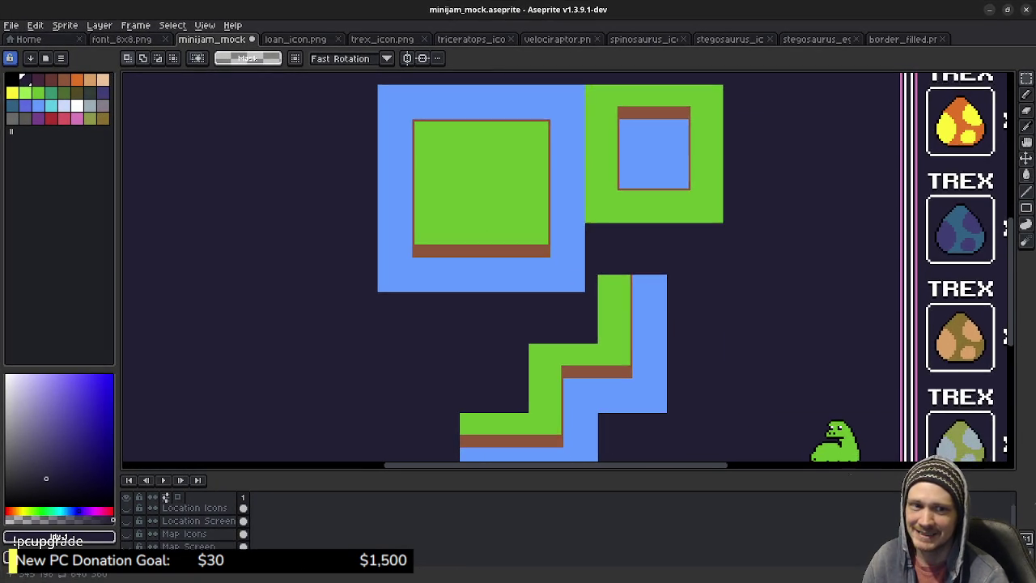
pyautogui.scroll(-1, 636, 242)
pyautogui.hscroll(-1, 701, 259)
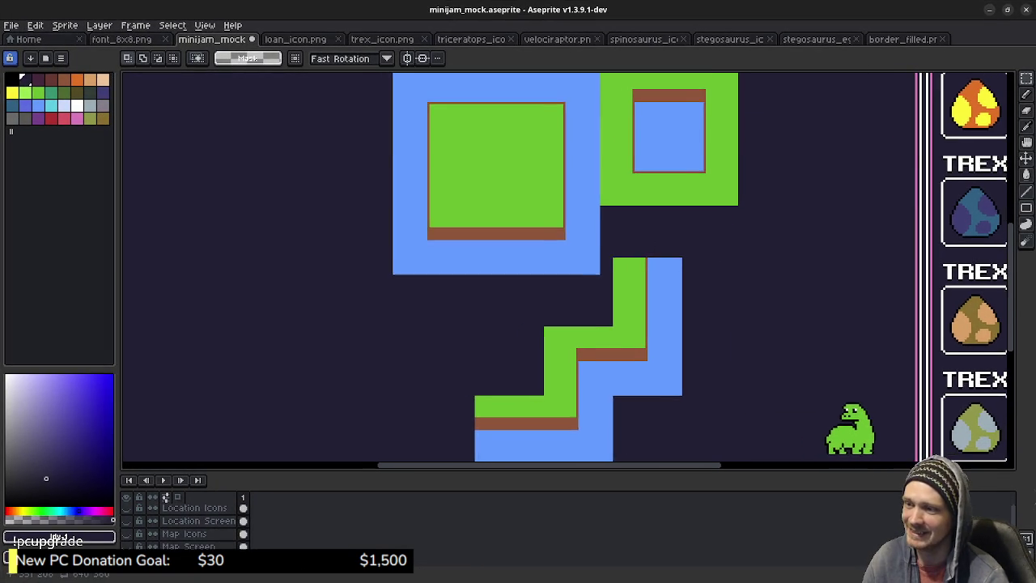
pyautogui.scroll(-1, 678, 255)
pyautogui.hscroll(-1, 677, 254)
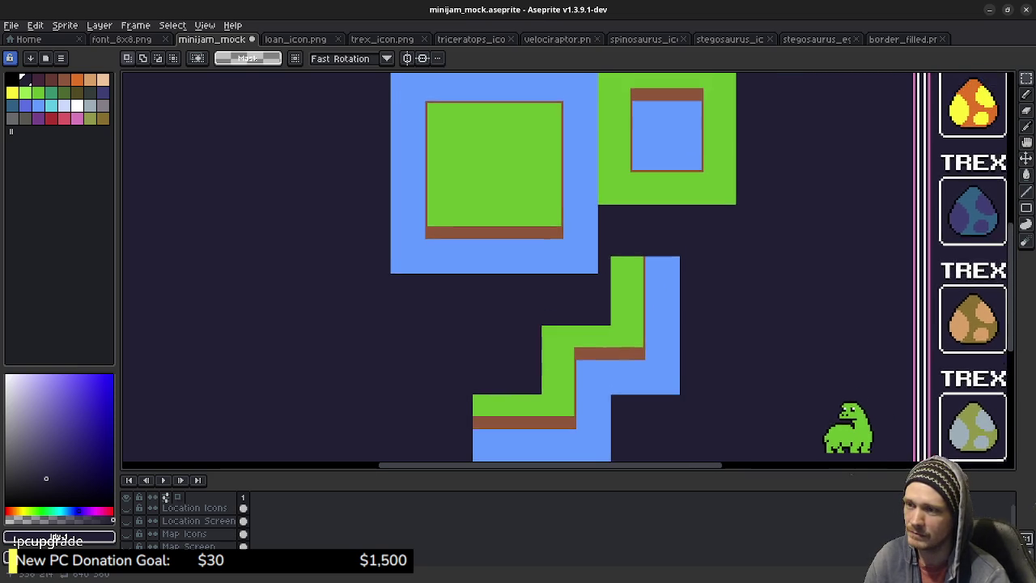
pyautogui.moveTo(673, 278); pyautogui.dragTo(657, 344)
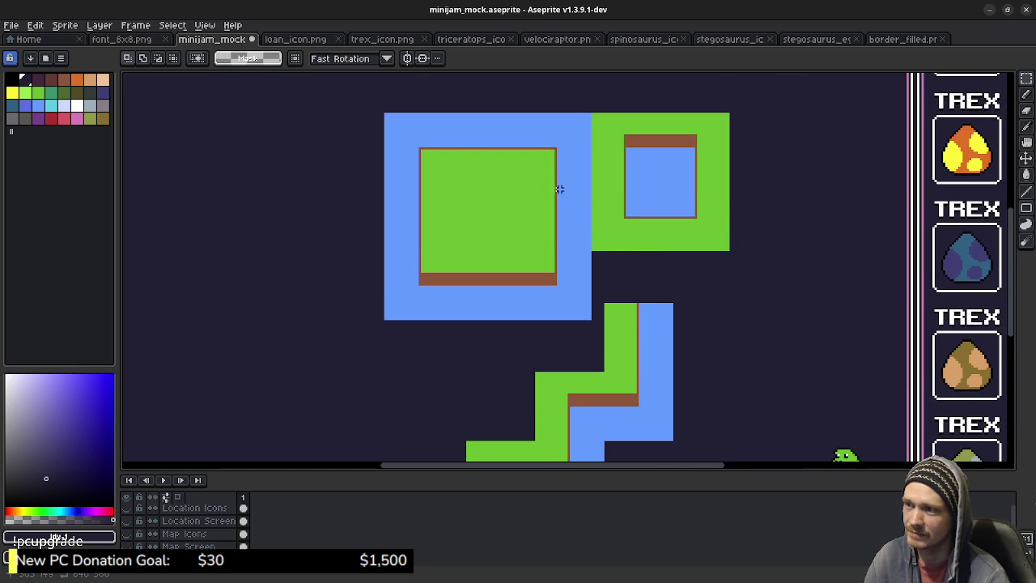
pyautogui.scroll(1, 599, 150)
pyautogui.moveTo(599, 151); pyautogui.dragTo(640, 207)
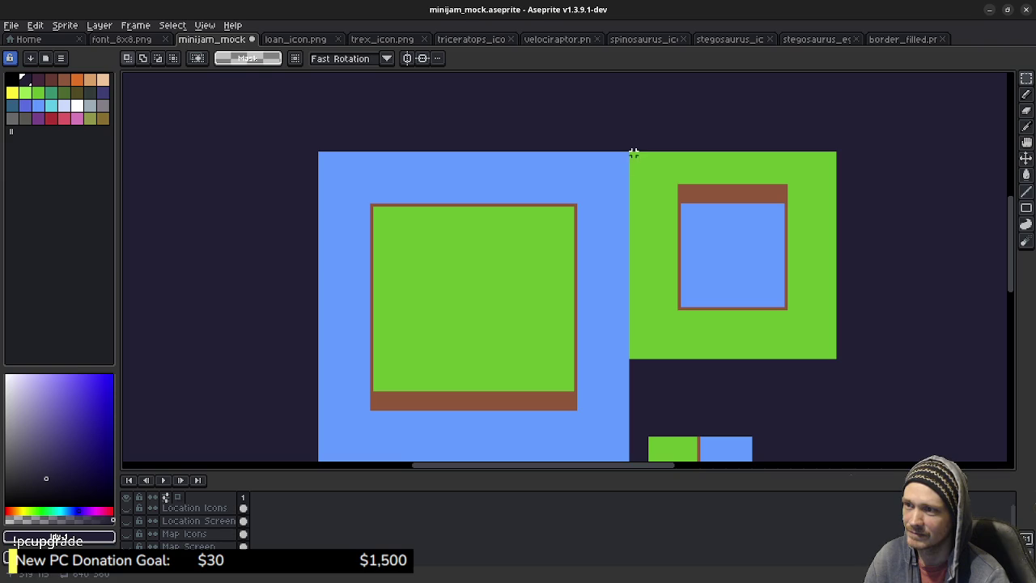
pyautogui.moveTo(628, 152); pyautogui.dragTo(527, 283)
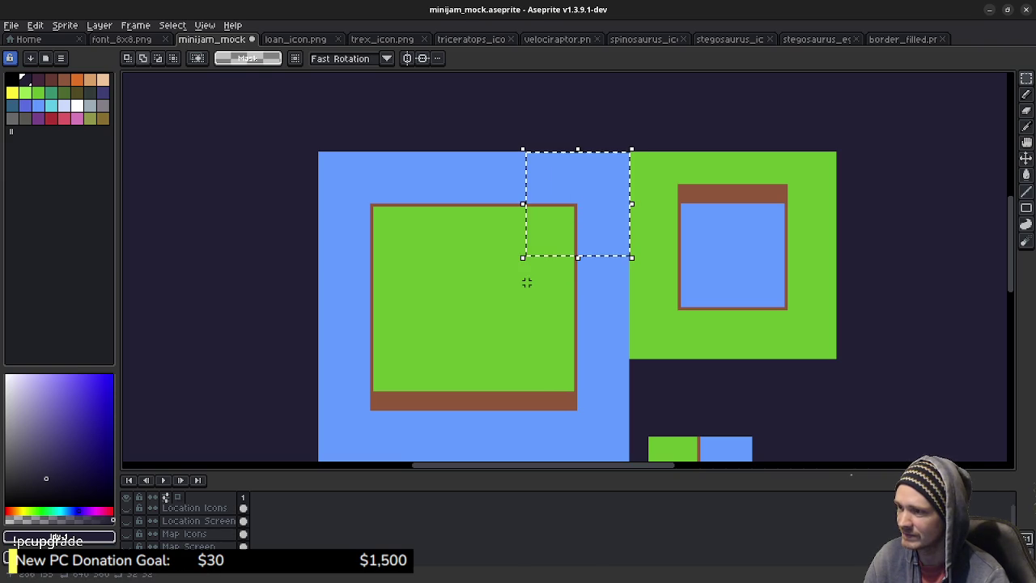
# Place a copy of the corner tile just below the island's lower-left edge, nudged one pixel right
pyautogui.moveTo(624, 331); pyautogui.dragTo(534, 193)
pyautogui.moveTo(487, 89); pyautogui.dragTo(487, 292)
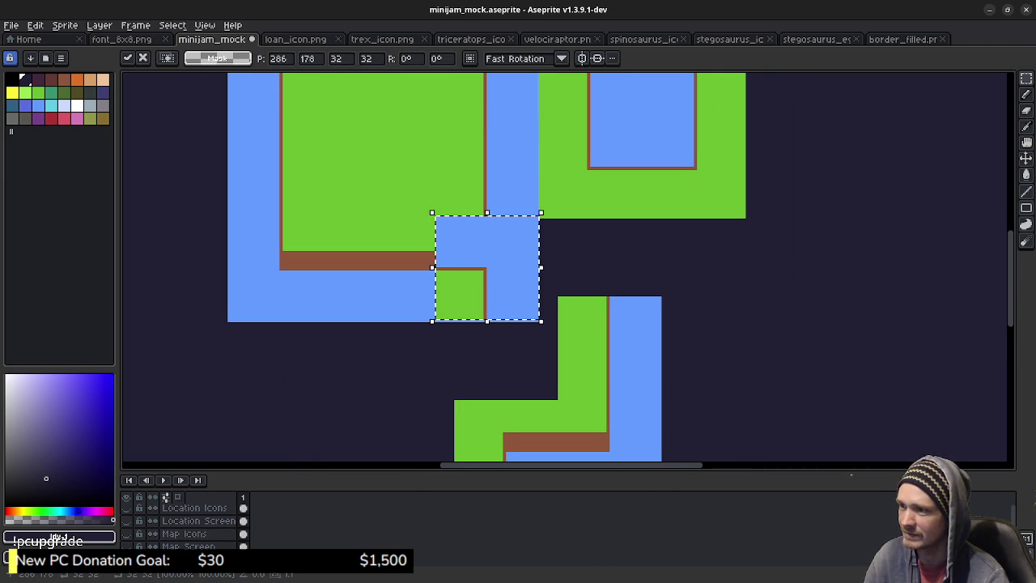
pyautogui.moveTo(617, 315)
pyautogui.mouseDown()
pyautogui.moveTo(579, 214)
pyautogui.moveTo(631, 268)
pyautogui.mouseUp()
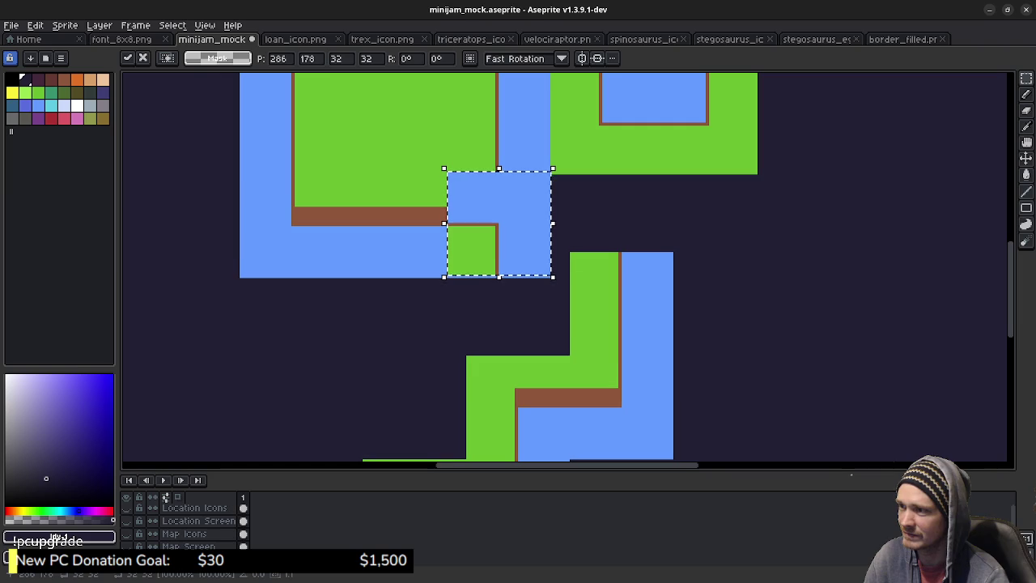
pyautogui.moveTo(498, 222)
pyautogui.mouseDown()
pyautogui.moveTo(353, 316)
pyautogui.moveTo(397, 338)
pyautogui.moveTo(294, 337)
pyautogui.mouseUp()
pyautogui.press('Right')
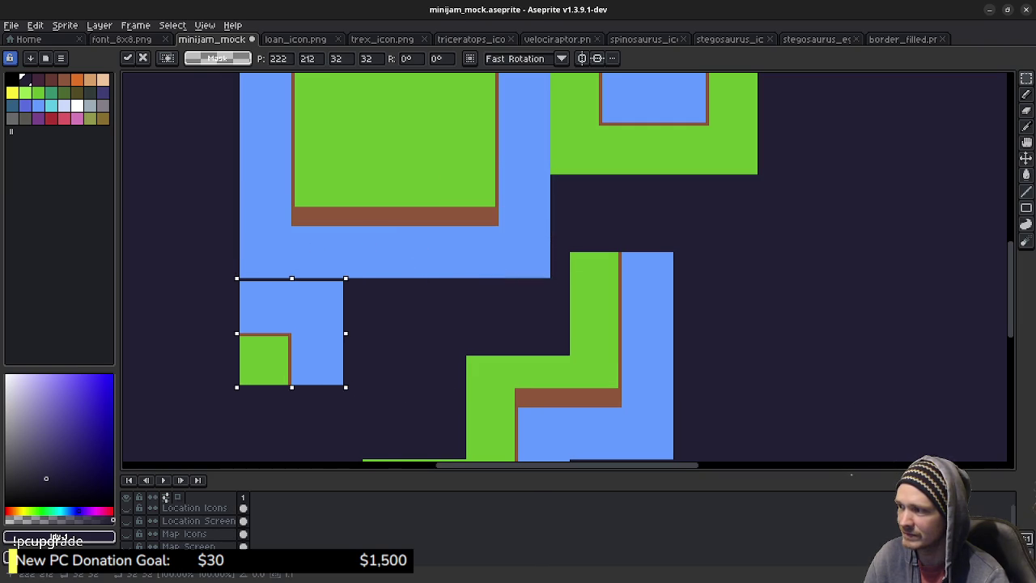
pyautogui.scroll(-5, 567, 267)
pyautogui.scroll(2, 659, 178)
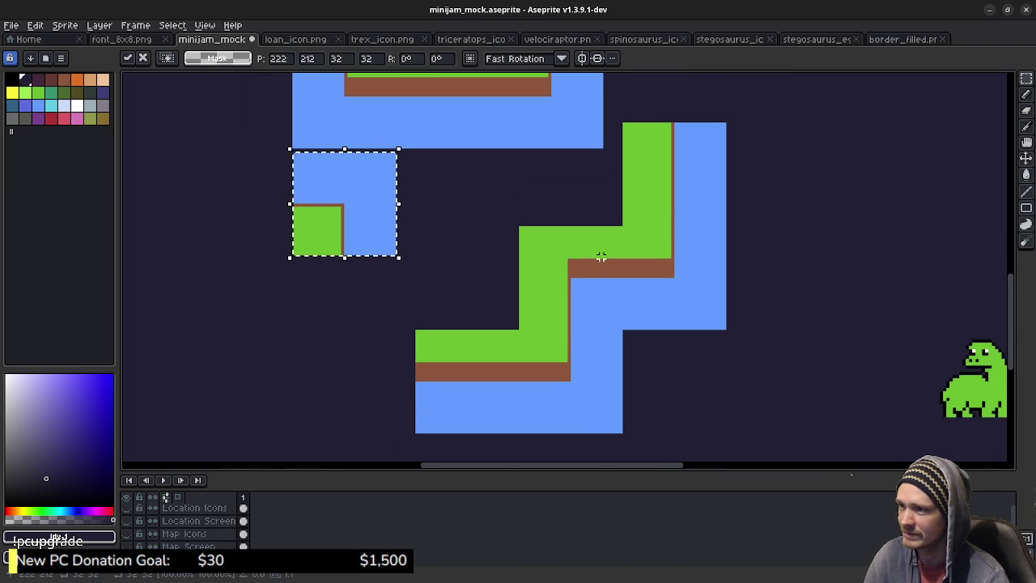
pyautogui.hotkey('ctrl', 'd')
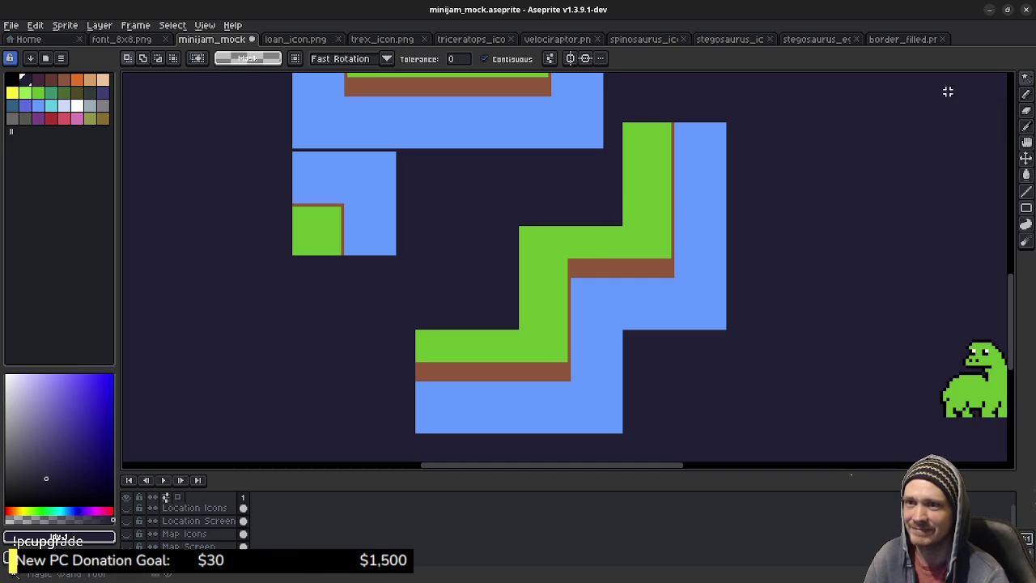
# Magic Wand-select the staircase island, undoing an accidental delete
pyautogui.press('w')
pyautogui.click(647, 231)
pyautogui.press('Delete')
pyautogui.hotkey('ctrl', 'z')
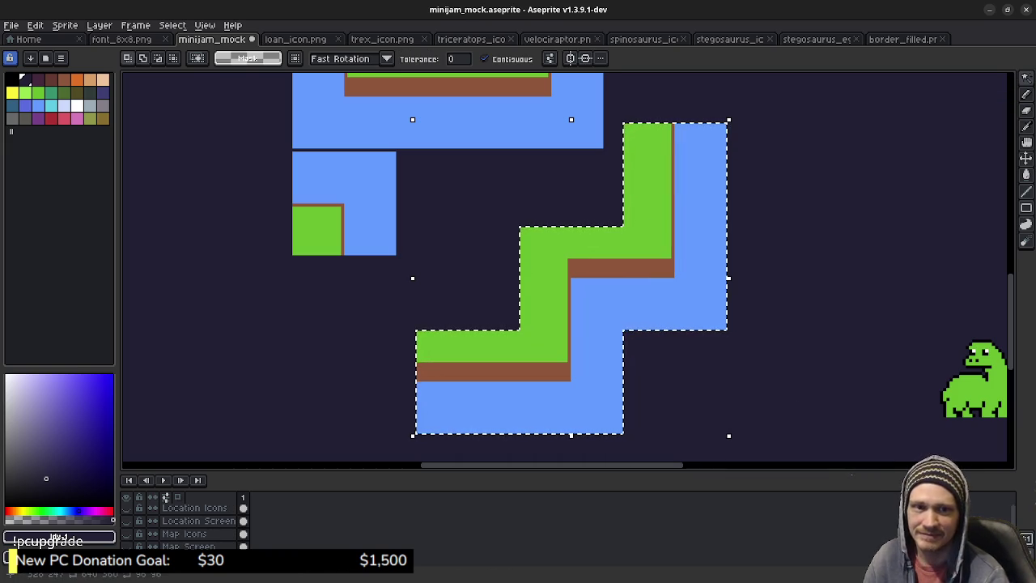
# Cut and paste the staircase island, moving it left so its top meets the corner tile
pyautogui.hotkey('ctrl', 'x')
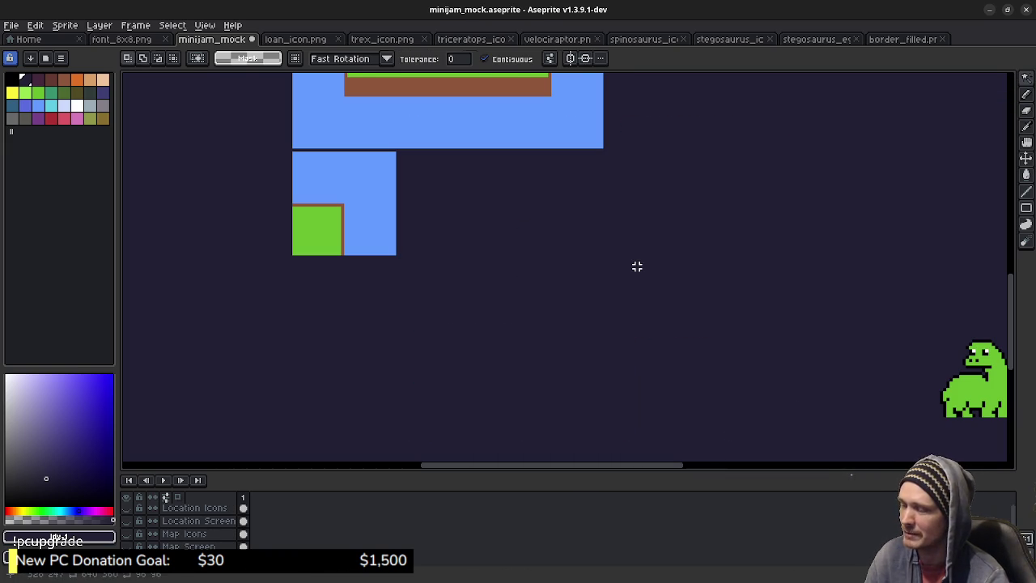
pyautogui.hotkey('ctrl', 'v')
pyautogui.moveTo(636, 266); pyautogui.dragTo(306, 394)
pyautogui.scroll(-3, 307, 394)
pyautogui.scroll(3, 648, 238)
pyautogui.scroll(1, 648, 238)
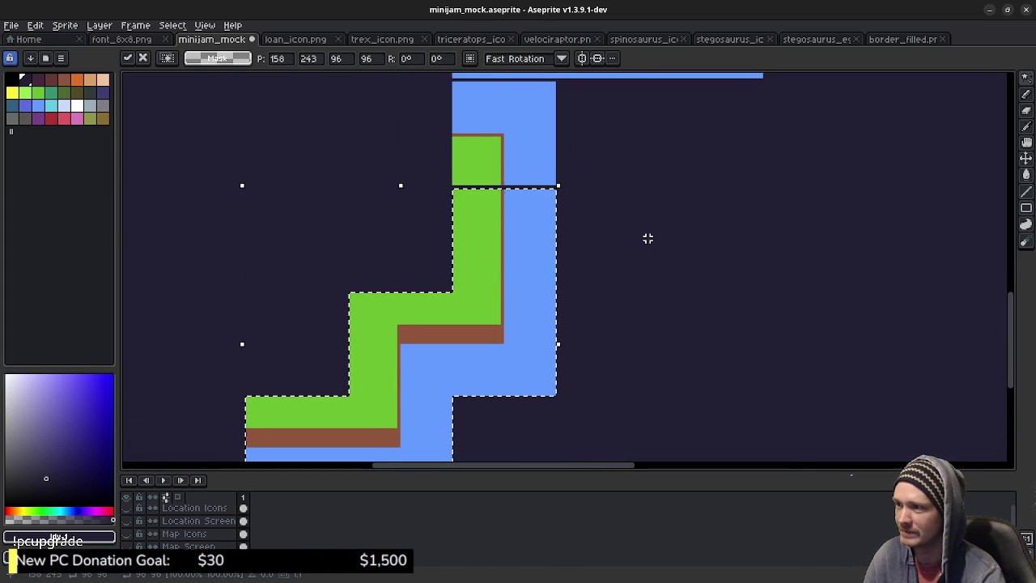
pyautogui.press('Return')
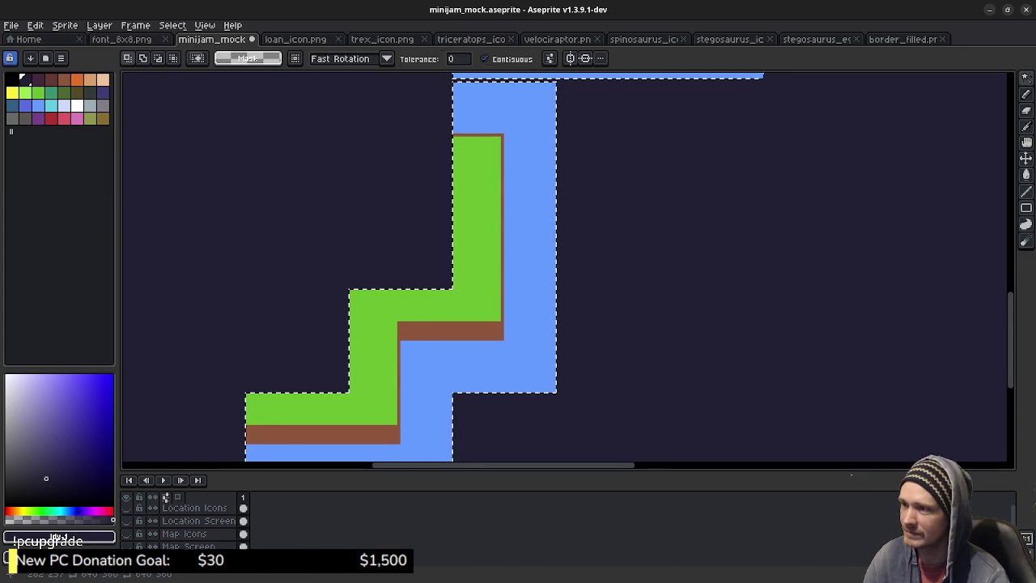
pyautogui.hotkey('ctrl', 'd')
pyautogui.scroll(3, 591, 235)
pyautogui.scroll(2, 591, 235)
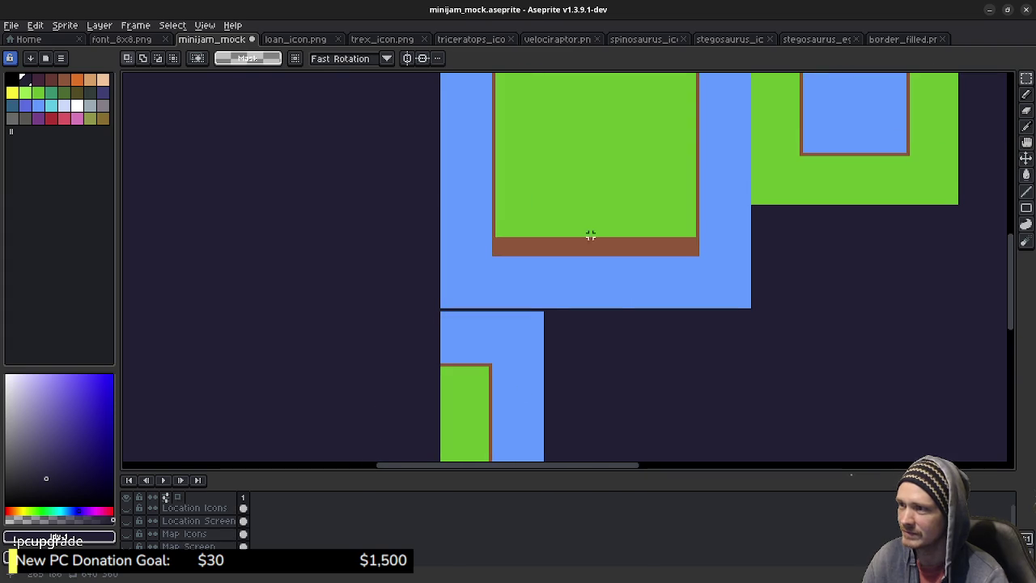
# Copy and paste the large island's top-left shoreline corner
pyautogui.scroll(3, 591, 235)
pyautogui.moveTo(480, 158)
pyautogui.mouseDown()
pyautogui.moveTo(555, 230)
pyautogui.moveTo(552, 219)
pyautogui.moveTo(396, 272)
pyautogui.moveTo(409, 272)
pyautogui.mouseUp()
pyautogui.hotkey('ctrl', 'c')
pyautogui.scroll(-5, 567, 173)
pyautogui.hotkey('ctrl', 'v')
# Nudge the pasted shoreline corner into place left of the corner tile and commit it
pyautogui.press('Down')
pyautogui.press('Right')
pyautogui.press('Left')
pyautogui.press('Right')
pyautogui.hotkey('ctrl', 'd')
pyautogui.scroll(-3, 615, 327)
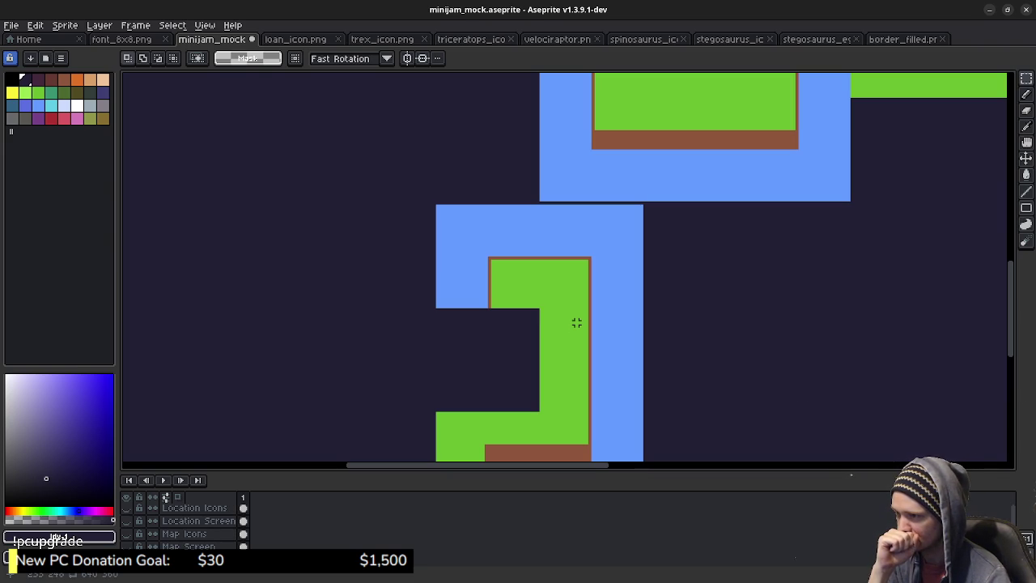
pyautogui.moveTo(576, 322); pyautogui.dragTo(534, 358)
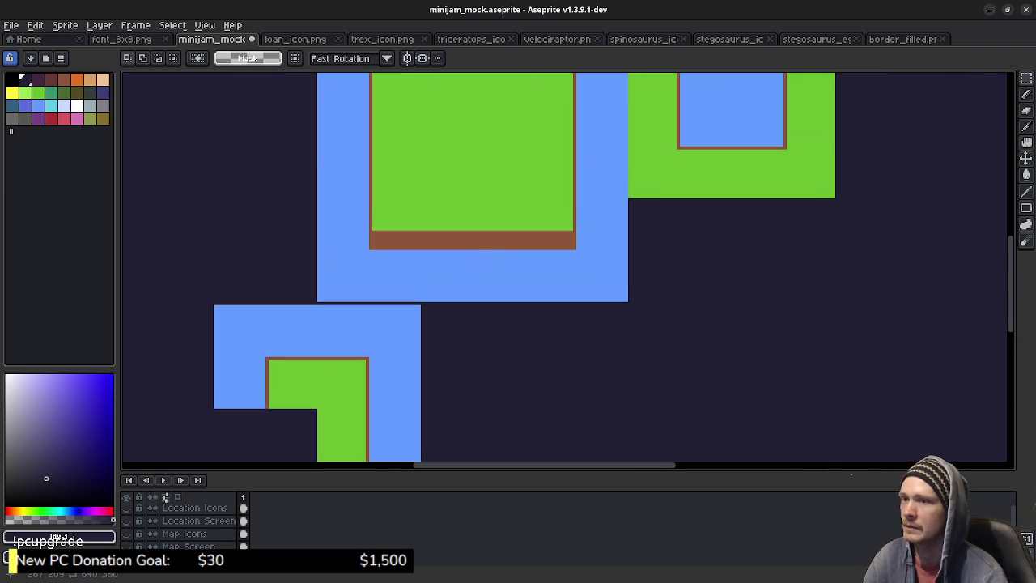
pyautogui.moveTo(917, 114); pyautogui.dragTo(538, 270)
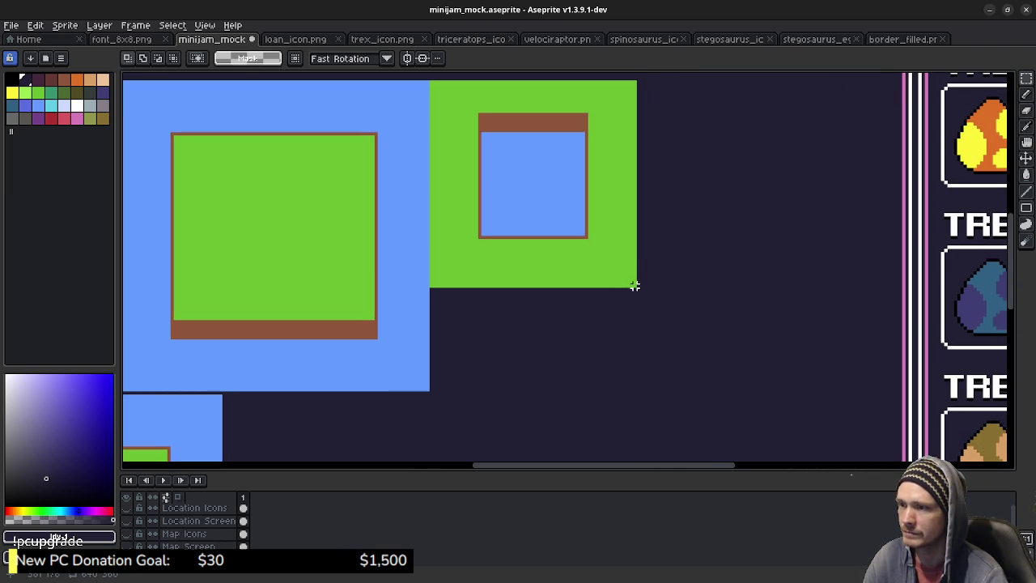
# Copy and paste the small pond island's lower-right 32×32 corner tile
pyautogui.moveTo(635, 286); pyautogui.dragTo(505, 188)
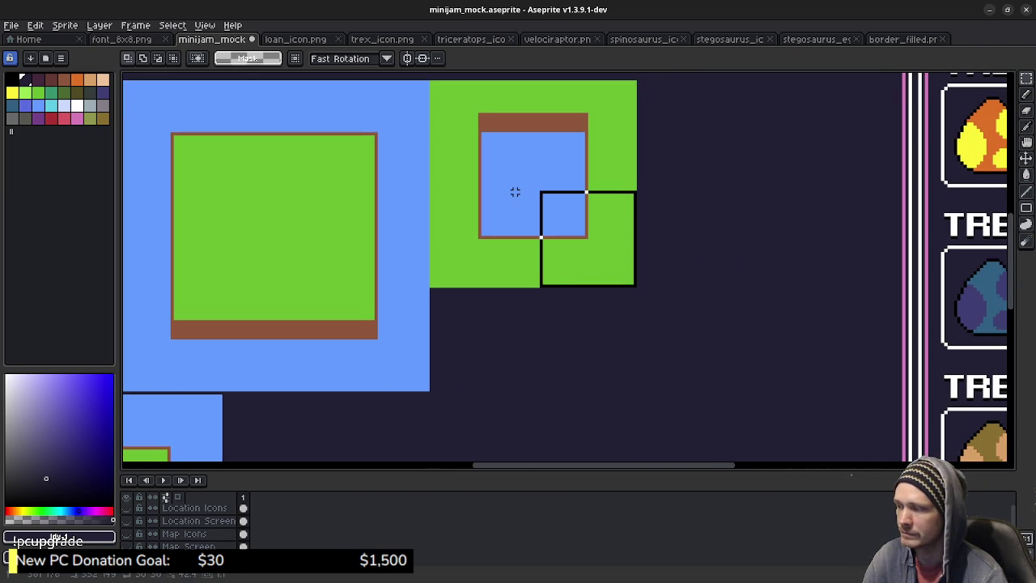
pyautogui.moveTo(505, 185); pyautogui.dragTo(502, 185)
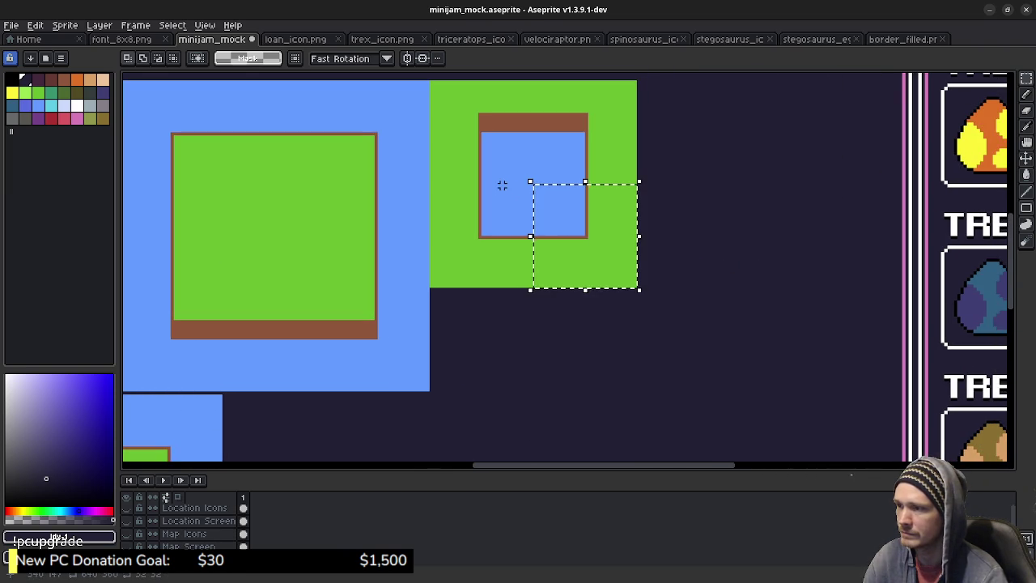
pyautogui.hotkey('ctrl', 'c')
pyautogui.scroll(-5, 486, 316)
pyautogui.hscroll(-8, 486, 316)
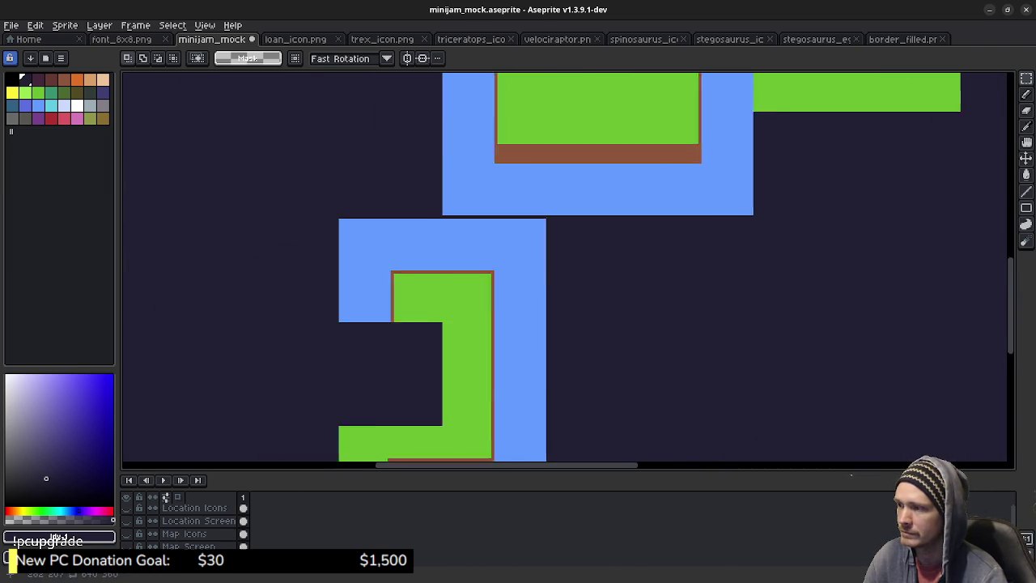
pyautogui.hotkey('ctrl', 'v')
# Move the pond corner tile into the notch below the new bend, nudged one pixel left
pyautogui.moveTo(945, 281); pyautogui.dragTo(474, 389)
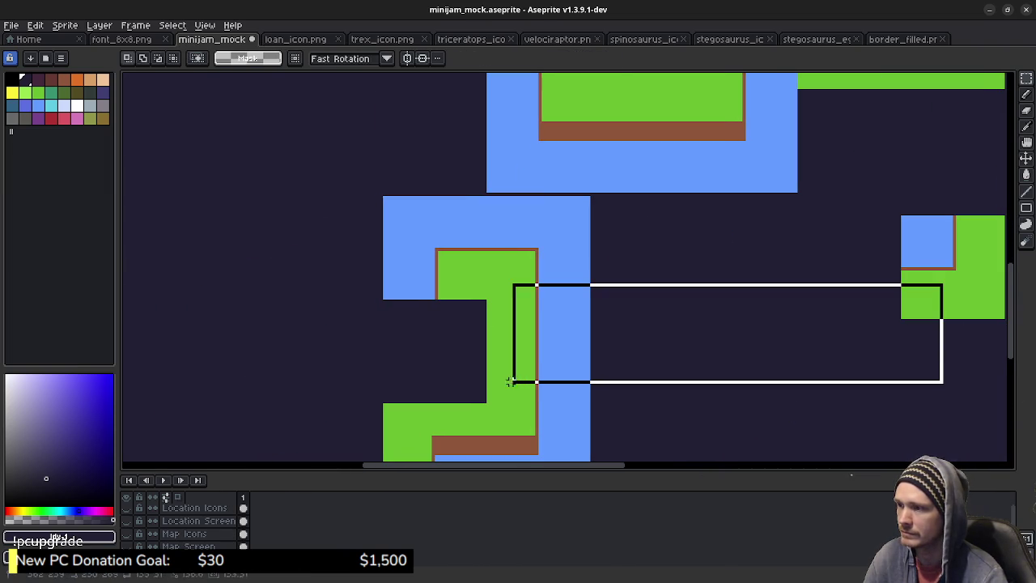
pyautogui.hotkey('ctrl', 'z')
pyautogui.hotkey('ctrl', 'y')
pyautogui.hotkey('ctrl', 'z')
pyautogui.hotkey('ctrl', 'z')
pyautogui.hotkey('ctrl', 'z')
pyautogui.moveTo(929, 278); pyautogui.dragTo(414, 362)
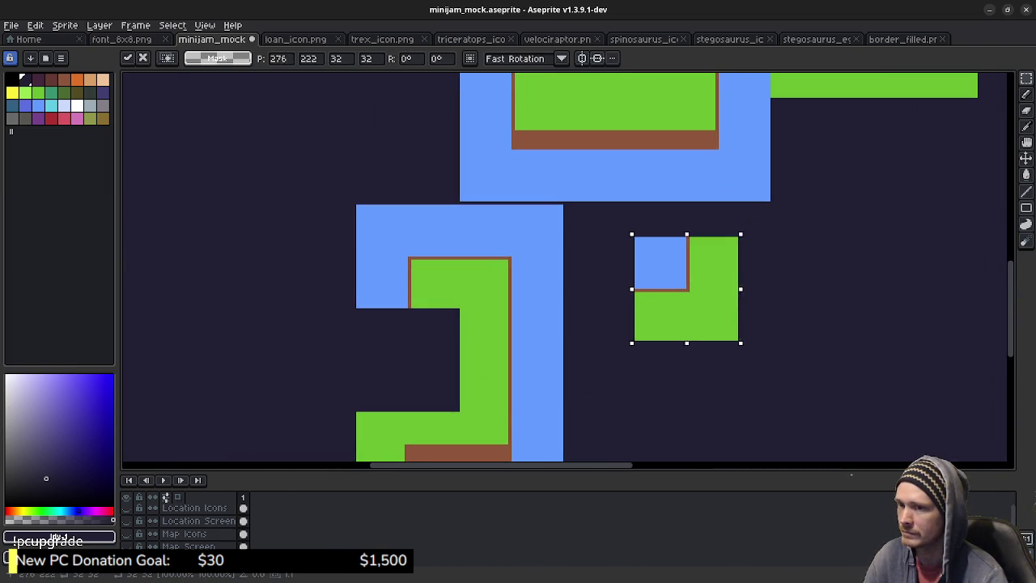
pyautogui.press('Left')
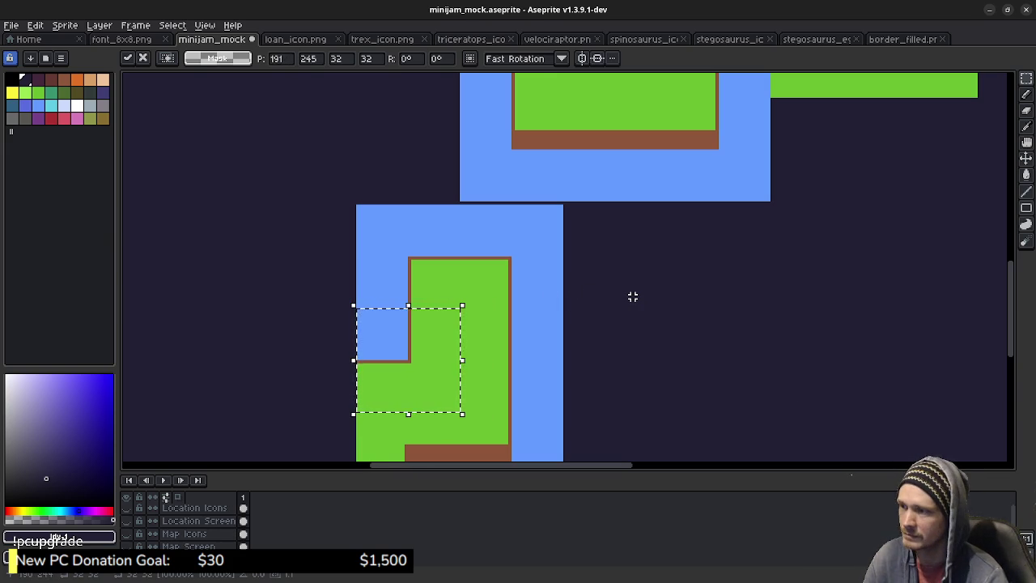
pyautogui.hotkey('ctrl', 'd')
pyautogui.moveTo(511, 323); pyautogui.dragTo(585, 234)
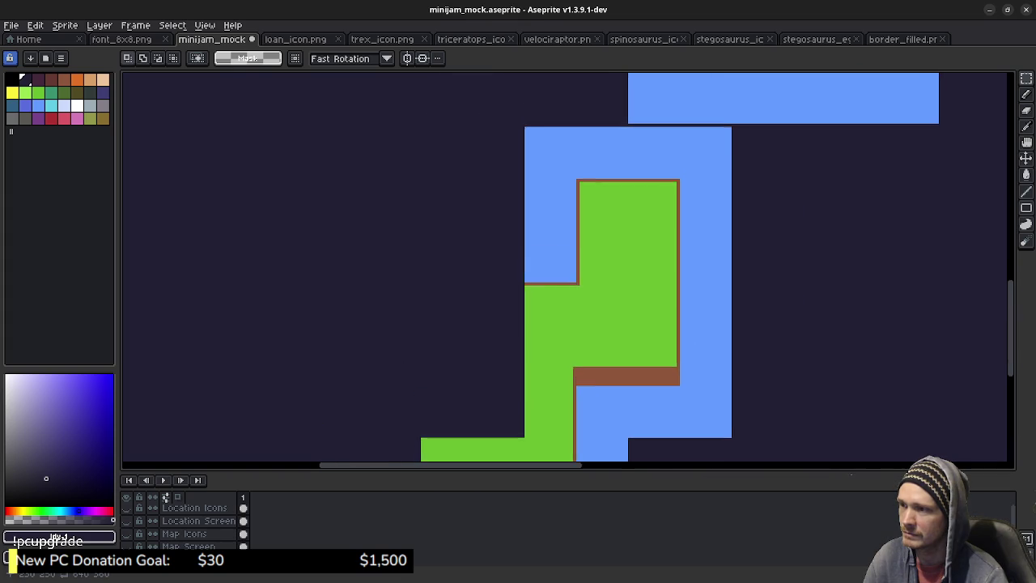
# Marquee-select a 32×32 water-and-border tile on the large island's top-left edge
pyautogui.scroll(5, 567, 267)
pyautogui.moveTo(582, 171); pyautogui.dragTo(529, 304)
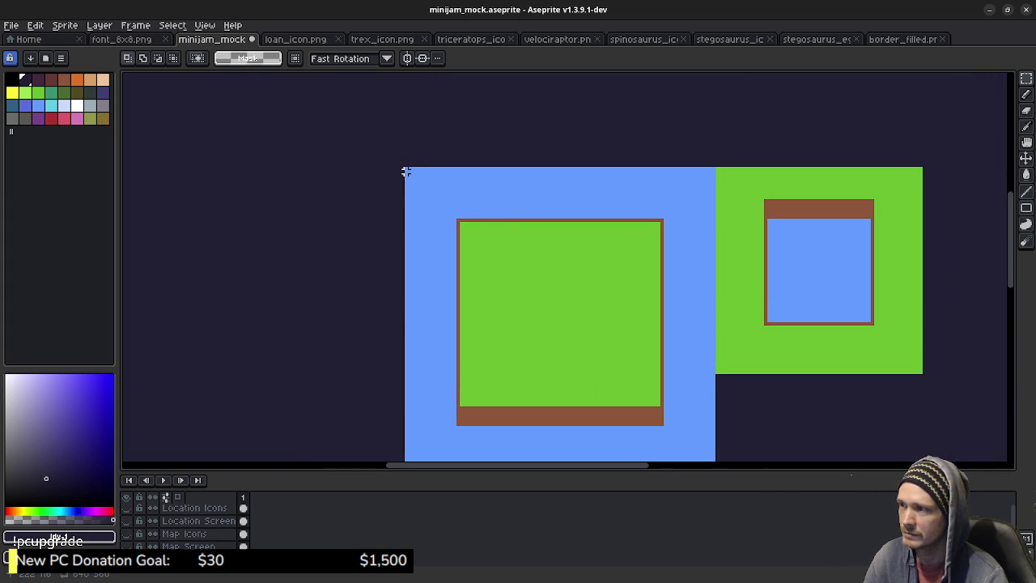
pyautogui.moveTo(409, 171); pyautogui.dragTo(510, 268)
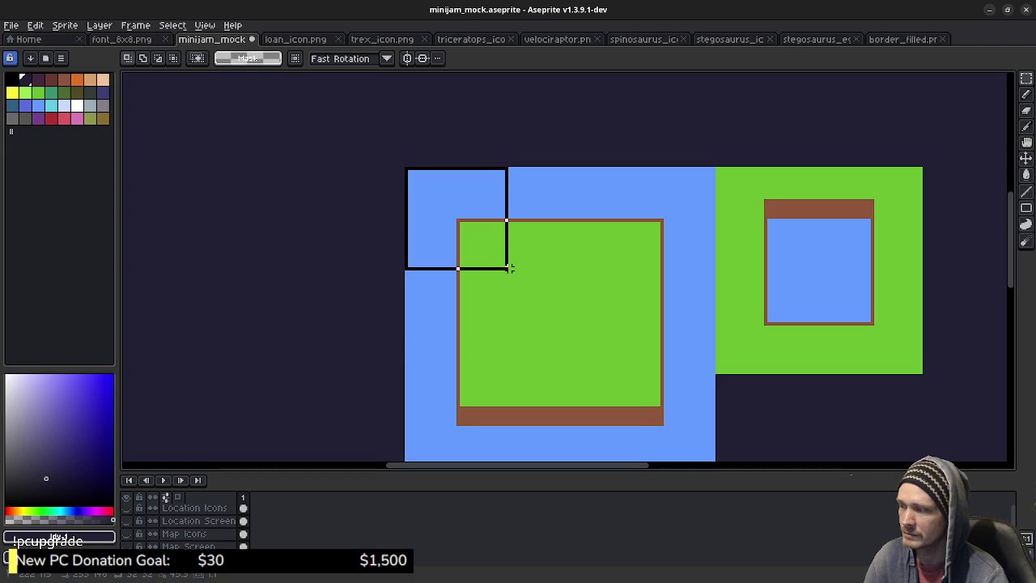
pyautogui.scroll(2, 527, 208)
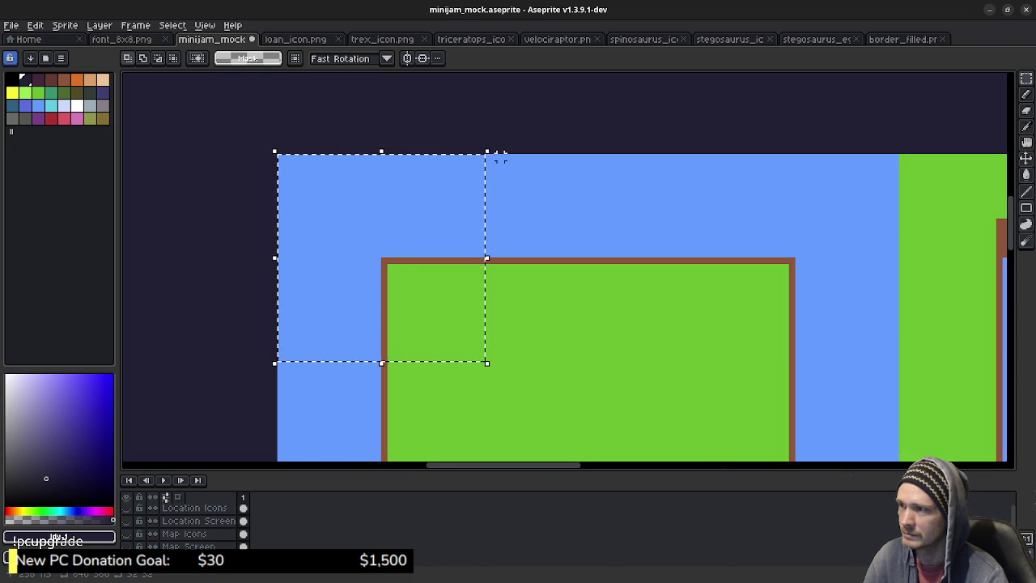
pyautogui.scroll(1, 522, 162)
pyautogui.click(456, 112)
pyautogui.moveTo(422, 148)
pyautogui.mouseDown()
pyautogui.moveTo(784, 366)
pyautogui.moveTo(818, 366)
pyautogui.moveTo(958, 421)
pyautogui.mouseUp()
# Copy the water-and-border tile and bring the L-shaped island into view
pyautogui.scroll(-3, 746, 302)
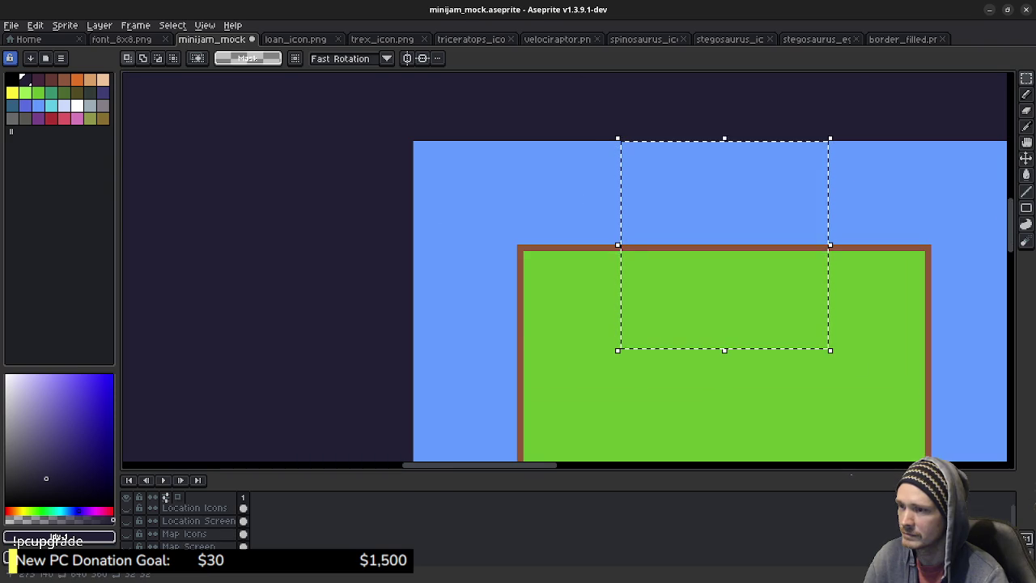
pyautogui.hotkey('ctrl', 'd')
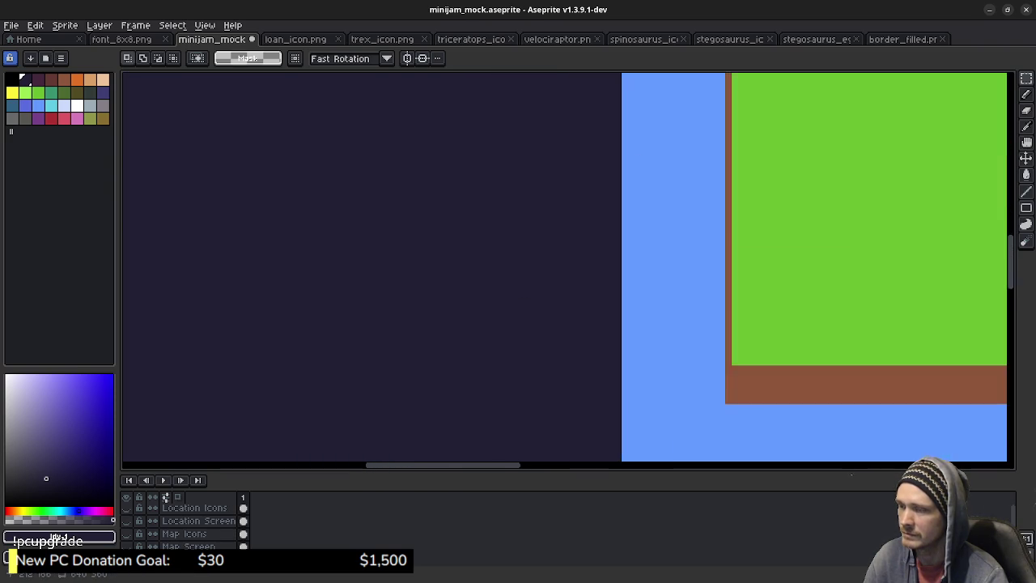
pyautogui.scroll(-2, 546, 289)
pyautogui.scroll(2, 545, 289)
pyautogui.scroll(-2, 647, 229)
pyautogui.hscroll(-2, 647, 229)
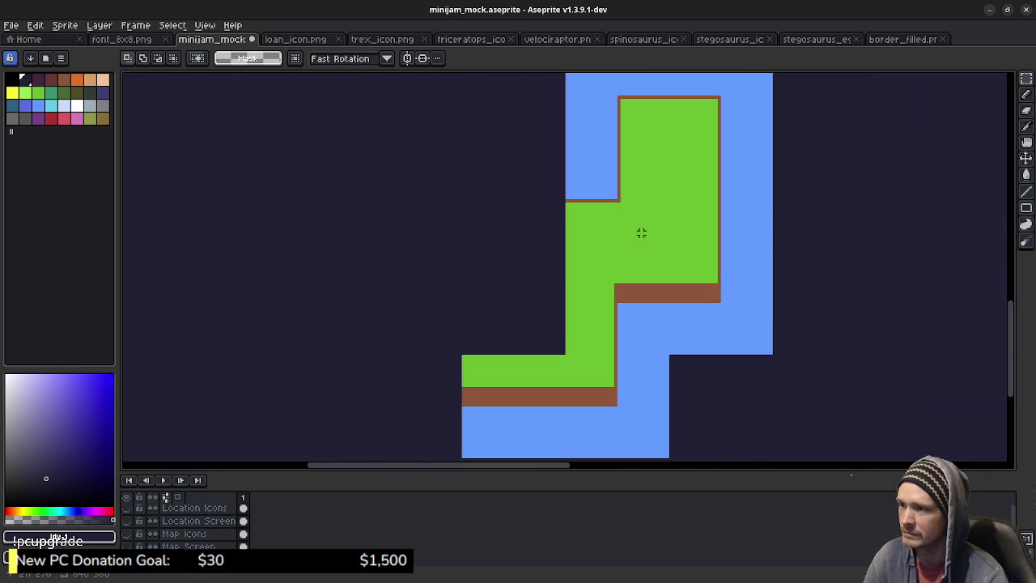
# Paste the water-and-border tile left of the L-shaped island as a new grass arm
pyautogui.hotkey('ctrl', 'v')
pyautogui.moveTo(824, 267)
pyautogui.mouseDown()
pyautogui.moveTo(503, 243)
pyautogui.moveTo(504, 226)
pyautogui.mouseUp()
pyautogui.press('Up')
pyautogui.press('Up')
pyautogui.press('Up')
pyautogui.press('Up')
pyautogui.press('Up')
pyautogui.press('Up')
pyautogui.press('Right')
pyautogui.press('Right')
pyautogui.press('Up')
pyautogui.press('Right')
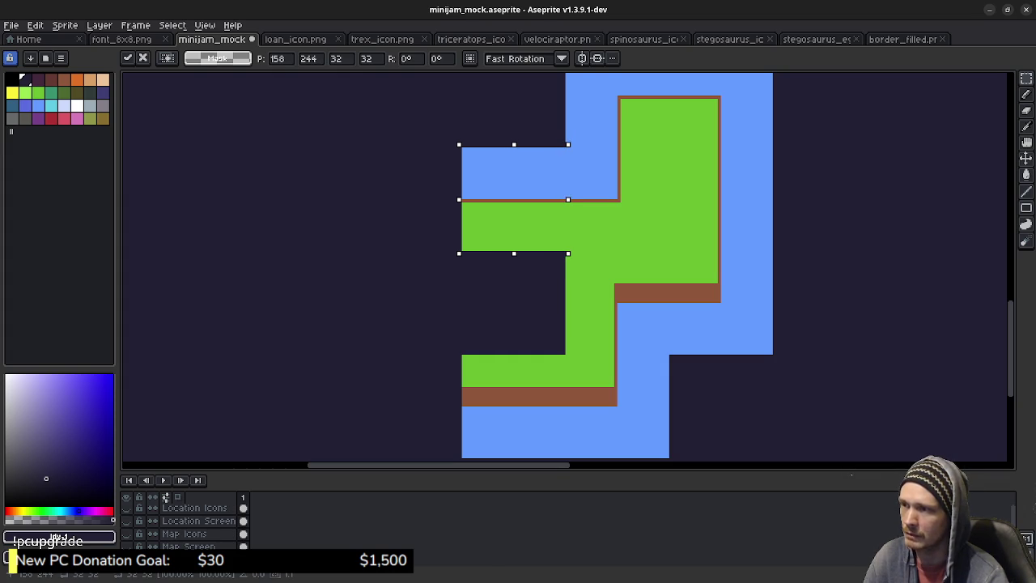
pyautogui.scroll(2, 559, 238)
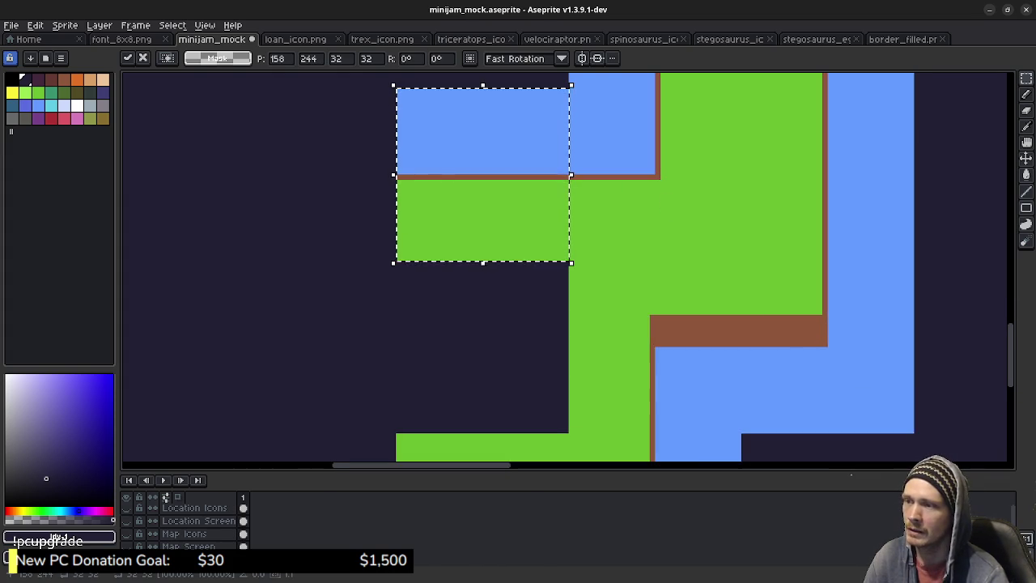
pyautogui.moveTo(673, 192); pyautogui.dragTo(696, 235)
pyautogui.press('Left')
pyautogui.press('Right')
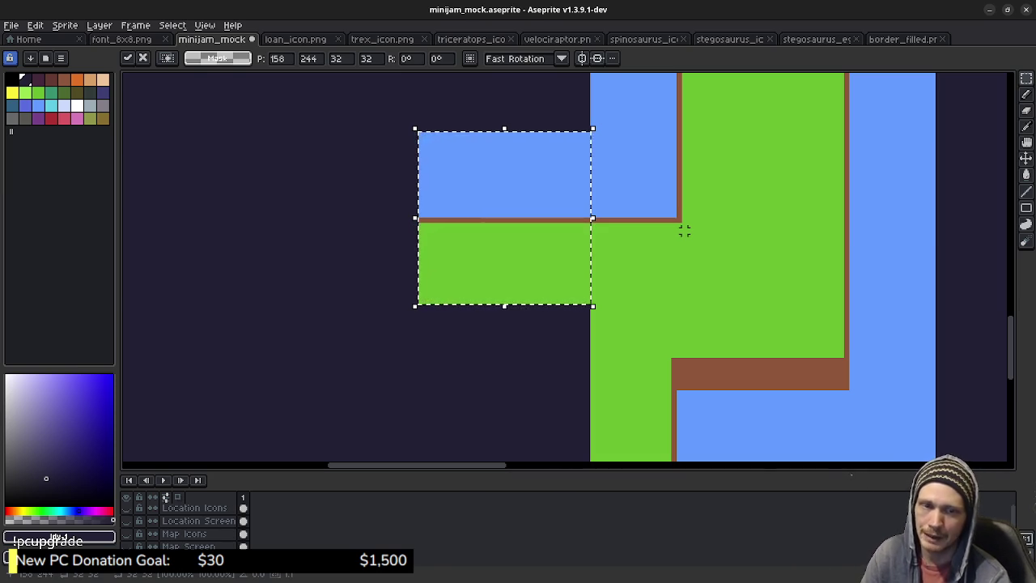
pyautogui.click(636, 301)
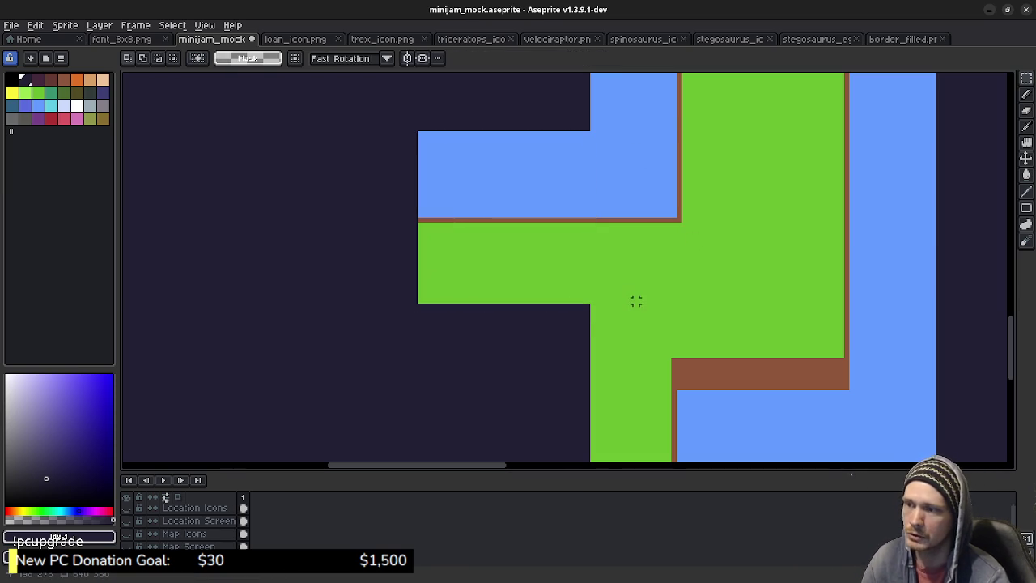
# Select and copy the large island's top-left bordered corner tile
pyautogui.scroll(-1, 628, 275)
pyautogui.scroll(-2, 622, 243)
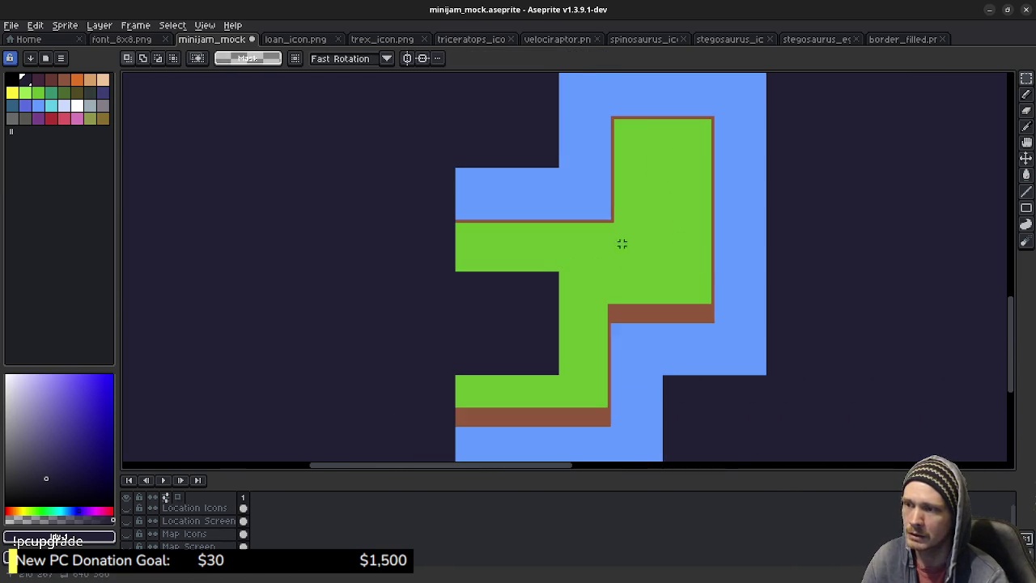
pyautogui.scroll(-1, 622, 243)
pyautogui.scroll(3, 583, 242)
pyautogui.hscroll(2, 562, 239)
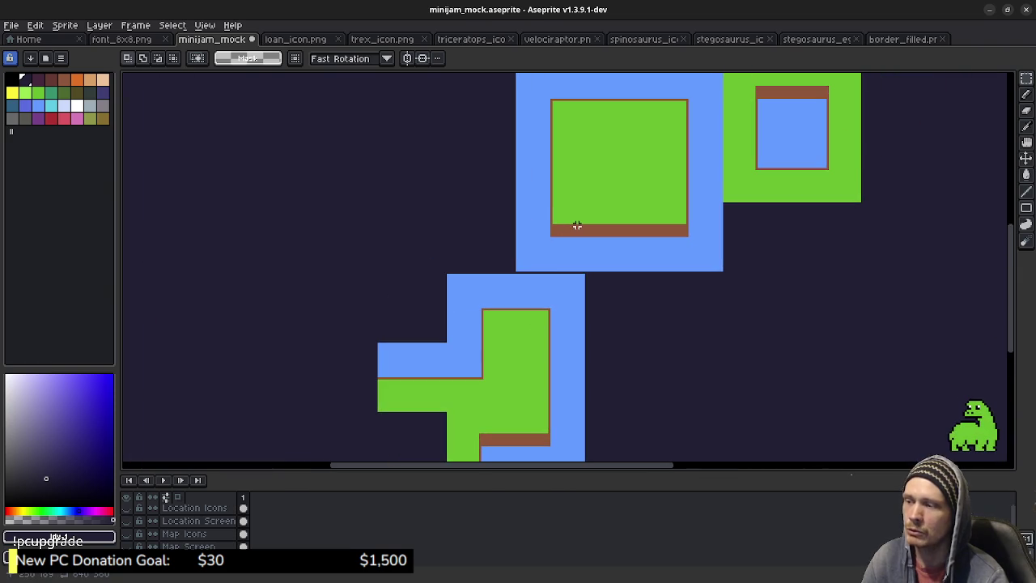
pyautogui.scroll(2, 600, 172)
pyautogui.hscroll(-2, 600, 173)
pyautogui.scroll(1, 601, 172)
pyautogui.scroll(-1, 575, 203)
pyautogui.hscroll(-2, 575, 202)
pyautogui.scroll(2, 575, 202)
pyautogui.hscroll(1, 575, 202)
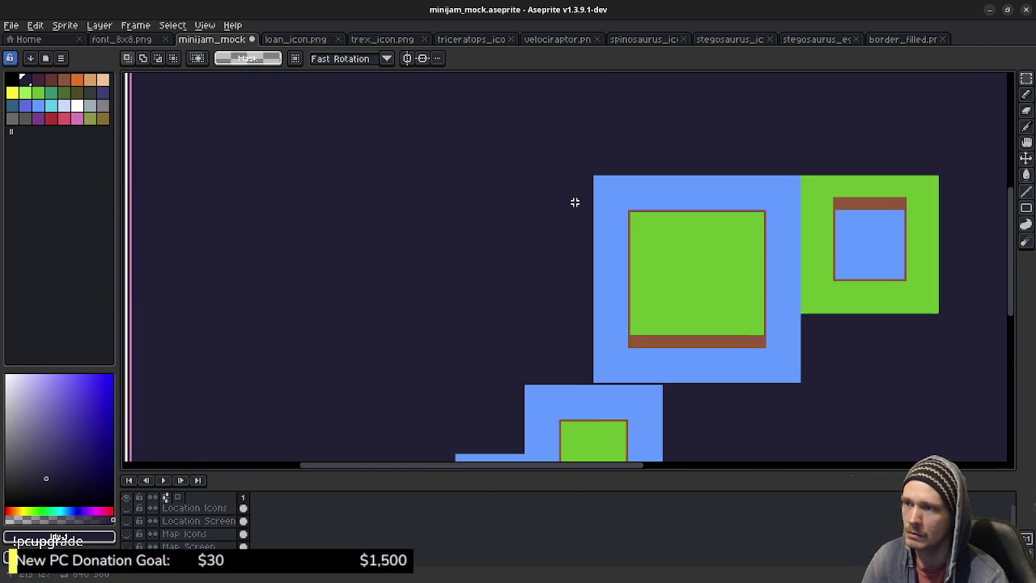
pyautogui.scroll(2, 575, 202)
pyautogui.moveTo(622, 137)
pyautogui.mouseDown()
pyautogui.moveTo(756, 319)
pyautogui.moveTo(801, 352)
pyautogui.moveTo(791, 342)
pyautogui.mouseUp()
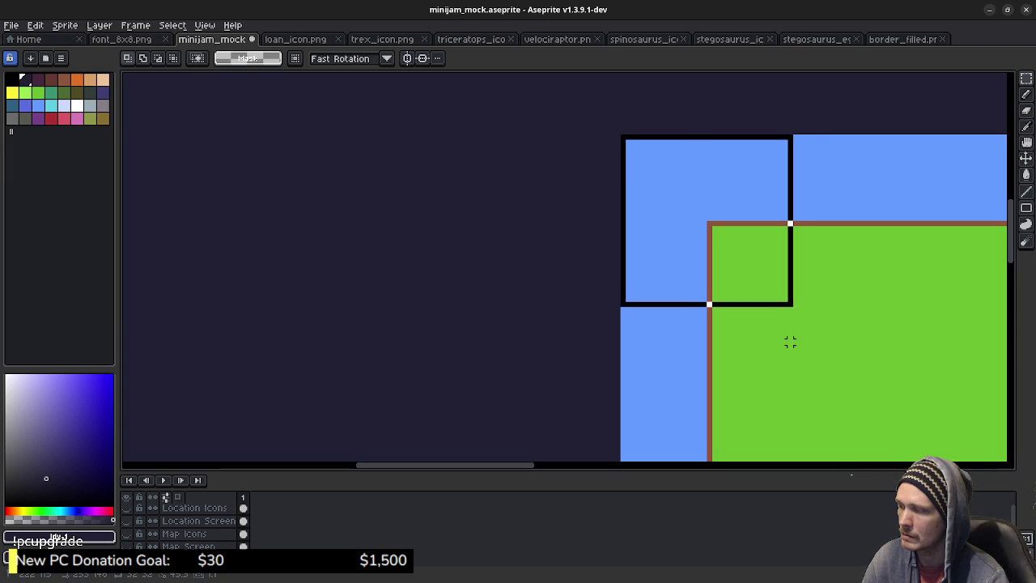
pyautogui.hotkey('ctrl', 'd')
# Paste the corner tile at the new arm's end, nudged right to close the gap
pyautogui.scroll(-3, 649, 211)
pyautogui.scroll(-3, 649, 212)
pyautogui.hscroll(-3, 567, 332)
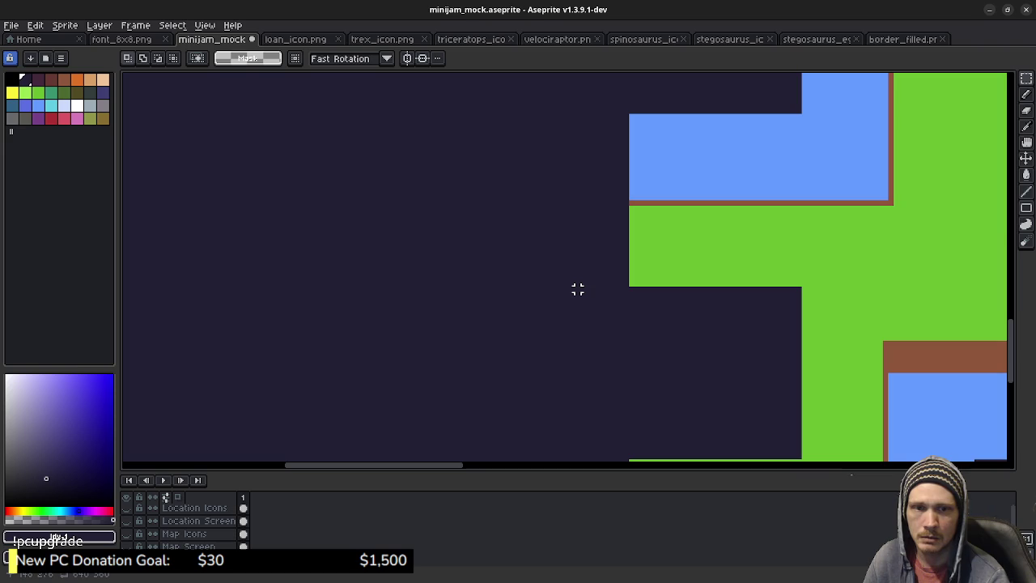
pyautogui.hotkey('ctrl', 'v')
pyautogui.moveTo(565, 265)
pyautogui.mouseDown()
pyautogui.moveTo(503, 221)
pyautogui.moveTo(538, 200)
pyautogui.mouseUp()
pyautogui.press('Right')
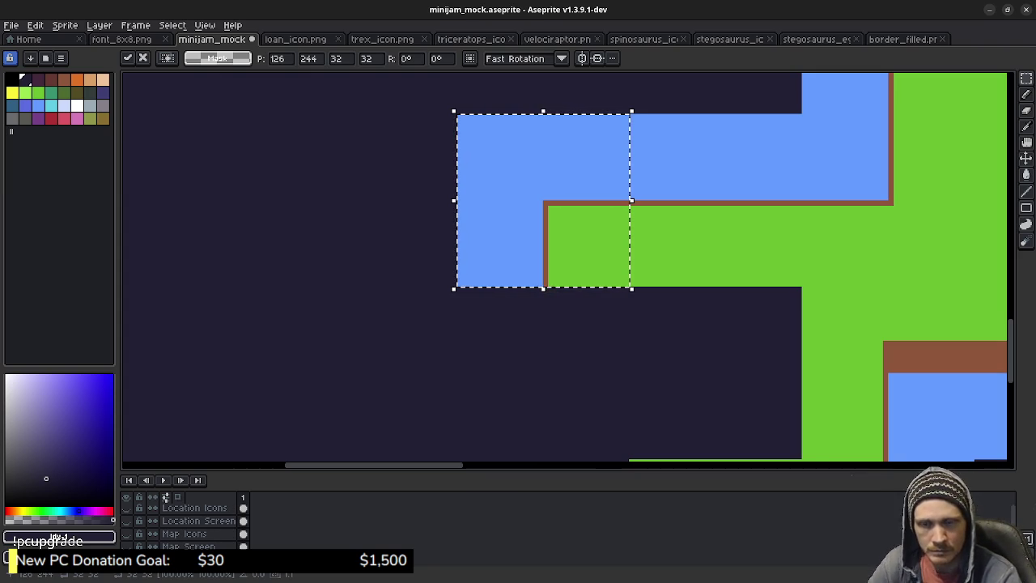
# Drop the corner tile at the upper arm's end
pyautogui.click(726, 306)
pyautogui.moveTo(718, 299); pyautogui.dragTo(610, 172)
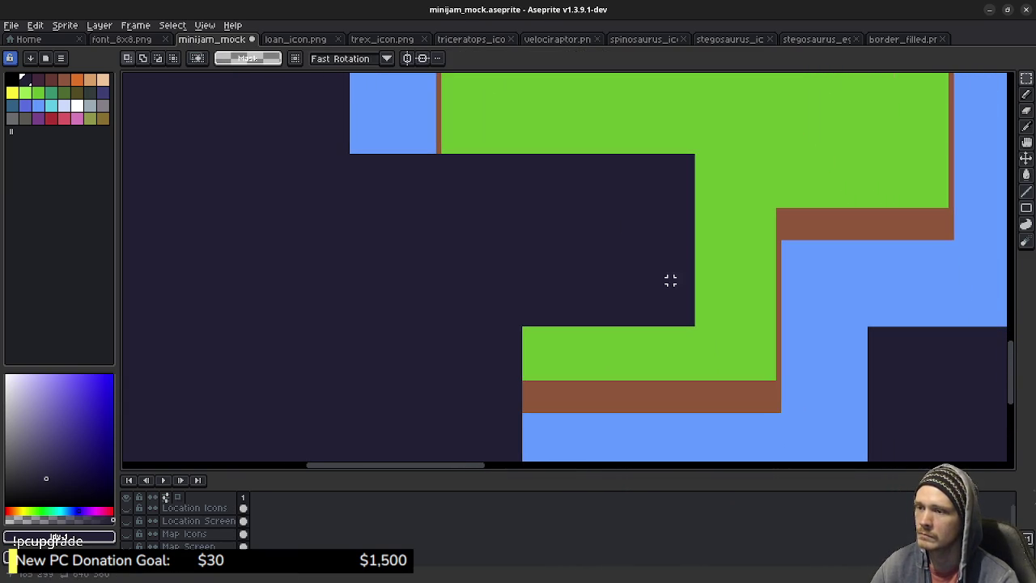
pyautogui.moveTo(668, 280)
pyautogui.mouseDown()
pyautogui.moveTo(574, 338)
pyautogui.moveTo(616, 296)
pyautogui.mouseUp()
pyautogui.scroll(-2, 615, 297)
pyautogui.scroll(-1, 650, 377)
pyautogui.moveTo(650, 376); pyautogui.dragTo(571, 413)
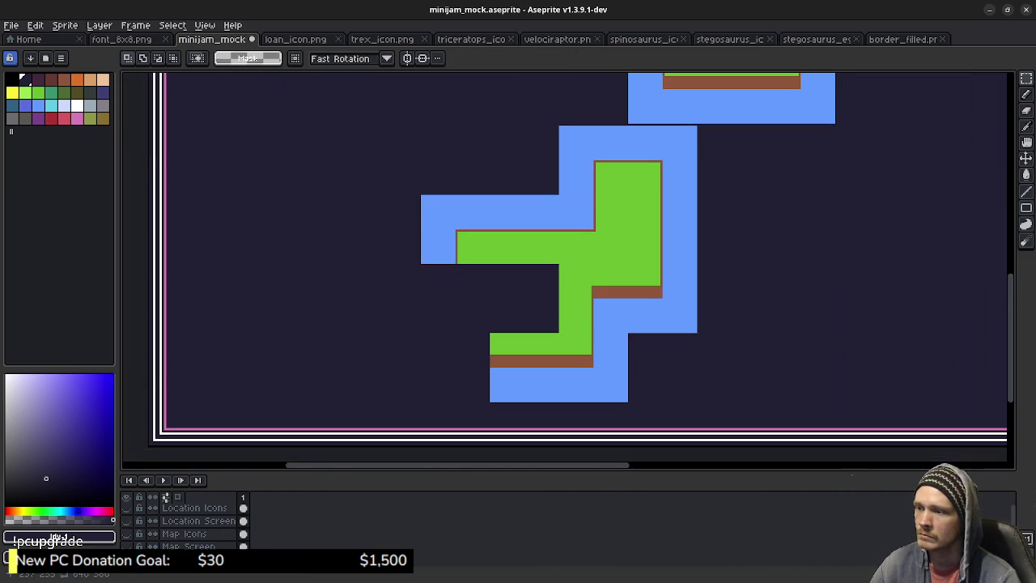
pyautogui.scroll(2, 553, 329)
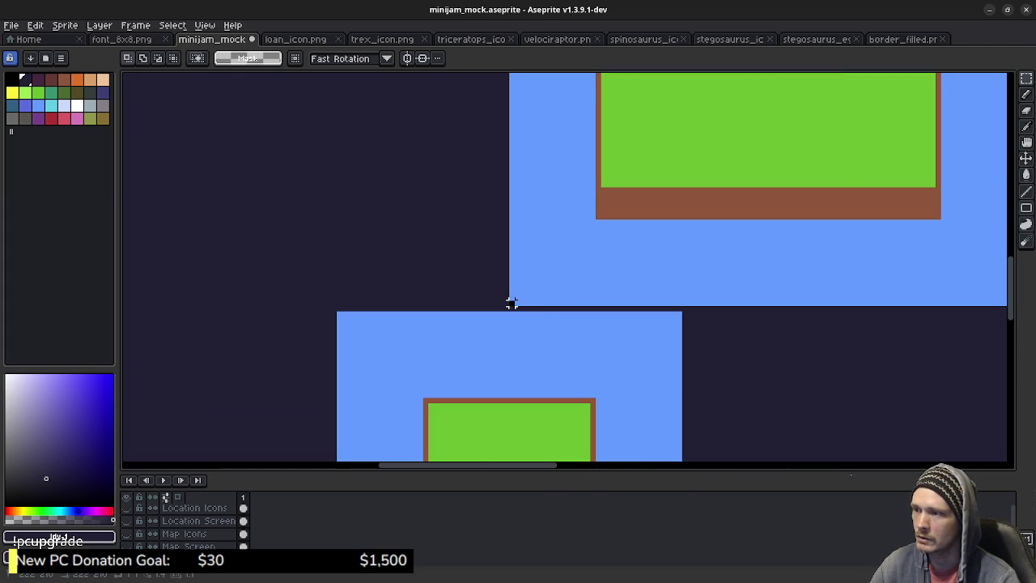
# Select and copy a bordered corner tile from the upper island
pyautogui.moveTo(511, 303); pyautogui.dragTo(744, 136)
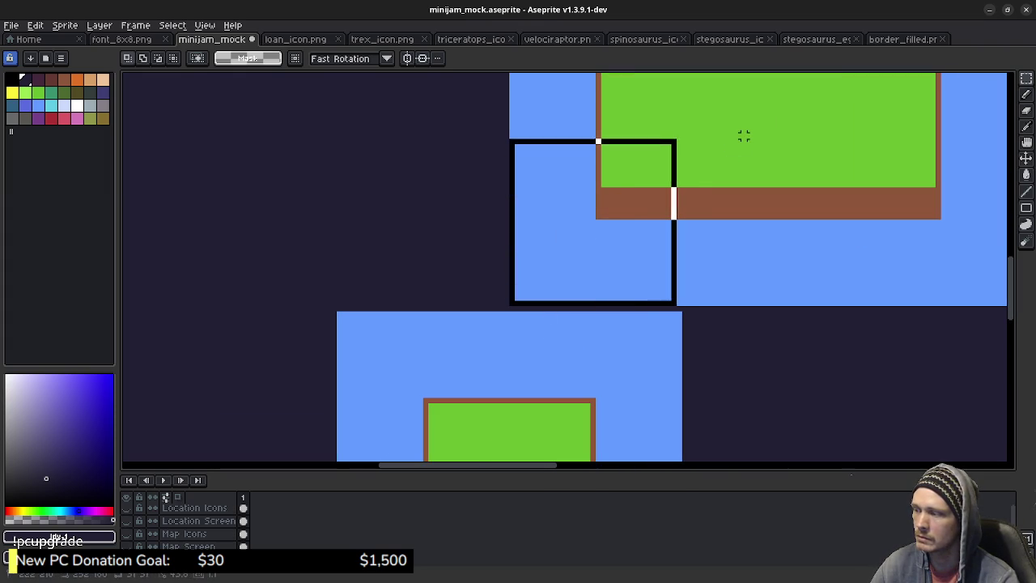
pyautogui.moveTo(744, 136); pyautogui.dragTo(712, 141)
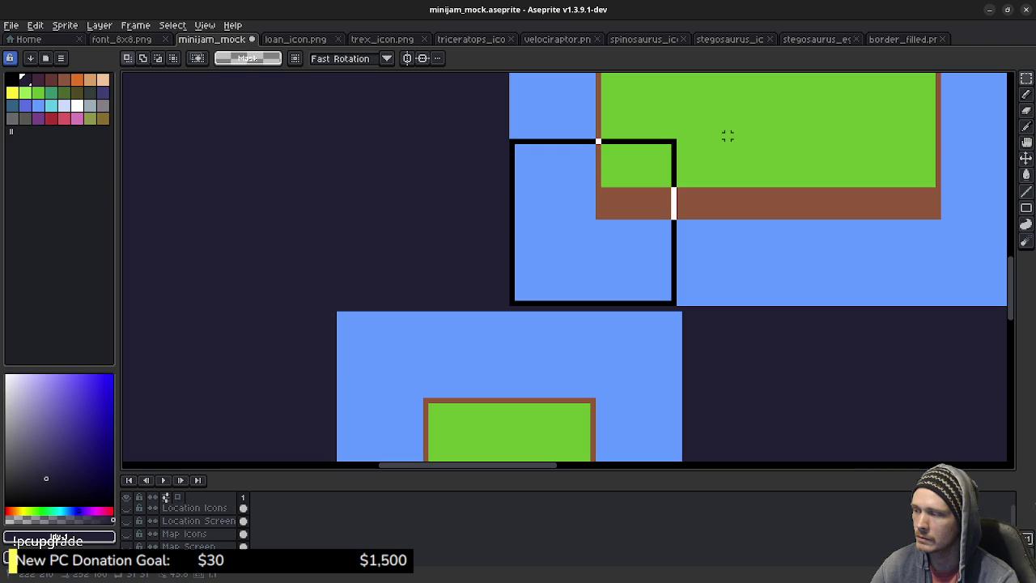
pyautogui.moveTo(728, 136); pyautogui.dragTo(729, 134)
pyautogui.hotkey('ctrl', 'd')
pyautogui.scroll(-3, 536, 434)
pyautogui.hscroll(-2, 548, 370)
pyautogui.scroll(-3, 569, 291)
pyautogui.hscroll(2, 618, 213)
pyautogui.scroll(1, 618, 213)
# Paste the bordered corner onto the lower grass arm's left end and commit it
pyautogui.hotkey('ctrl', 'v')
pyautogui.moveTo(836, 243)
pyautogui.mouseDown()
pyautogui.moveTo(654, 278)
pyautogui.moveTo(498, 267)
pyautogui.mouseUp()
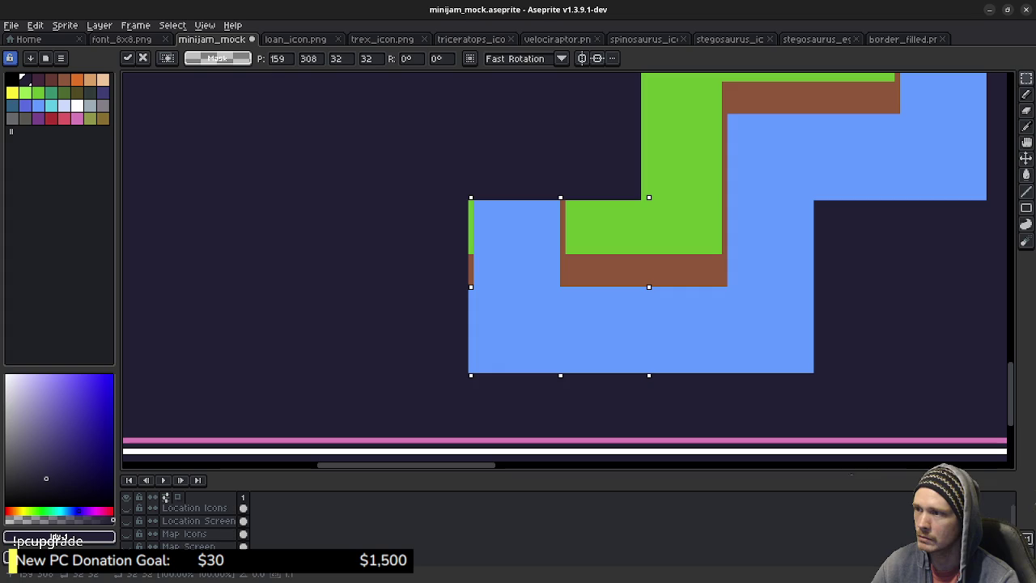
pyautogui.press('Left')
pyautogui.press('Return')
pyautogui.hotkey('ctrl', 'd')
pyautogui.scroll(2, 566, 169)
pyautogui.hscroll(2, 472, 254)
pyautogui.hscroll(3, 310, 354)
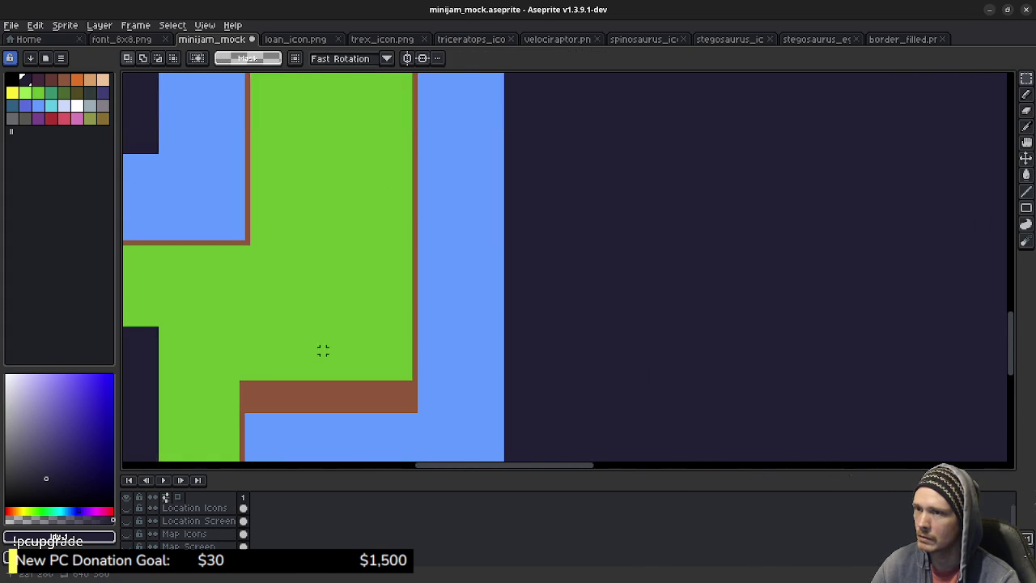
# Copy a brown-bordered tile from the small island and place it on the lower island's stem
pyautogui.scroll(3, 310, 354)
pyautogui.moveTo(723, 249); pyautogui.dragTo(612, 387)
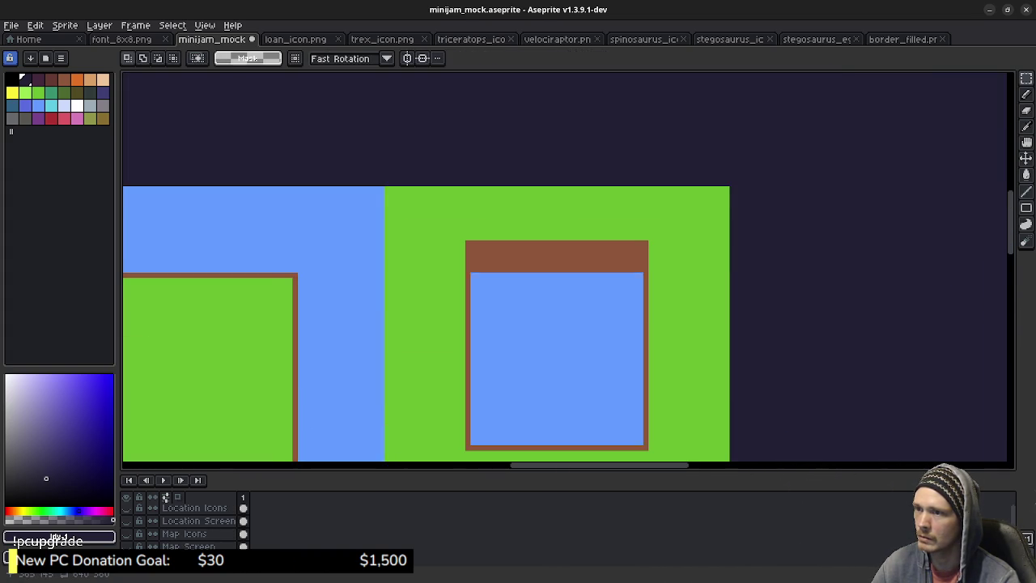
pyautogui.moveTo(731, 186); pyautogui.dragTo(526, 354)
pyautogui.hotkey('ctrl', 'd')
pyautogui.scroll(-5, 429, 342)
pyautogui.hscroll(-4, 429, 343)
pyautogui.scroll(-5, 429, 342)
pyautogui.scroll(-3, 486, 307)
pyautogui.scroll(-3, 580, 262)
pyautogui.hotkey('ctrl', 'shift', 'd')
pyautogui.moveTo(564, 265)
pyautogui.mouseDown()
pyautogui.moveTo(459, 207)
pyautogui.moveTo(475, 209)
pyautogui.mouseUp()
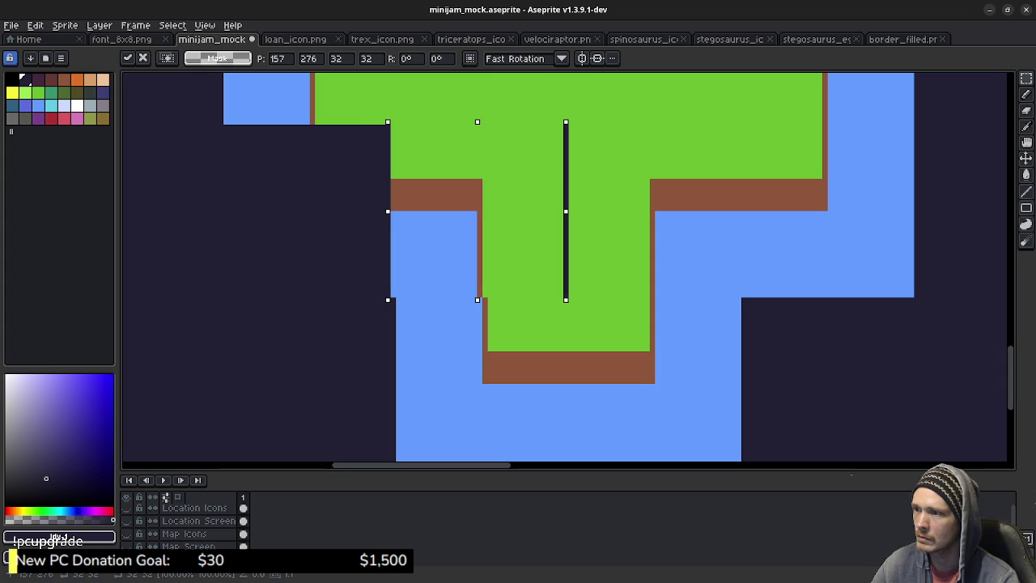
pyautogui.press('Right')
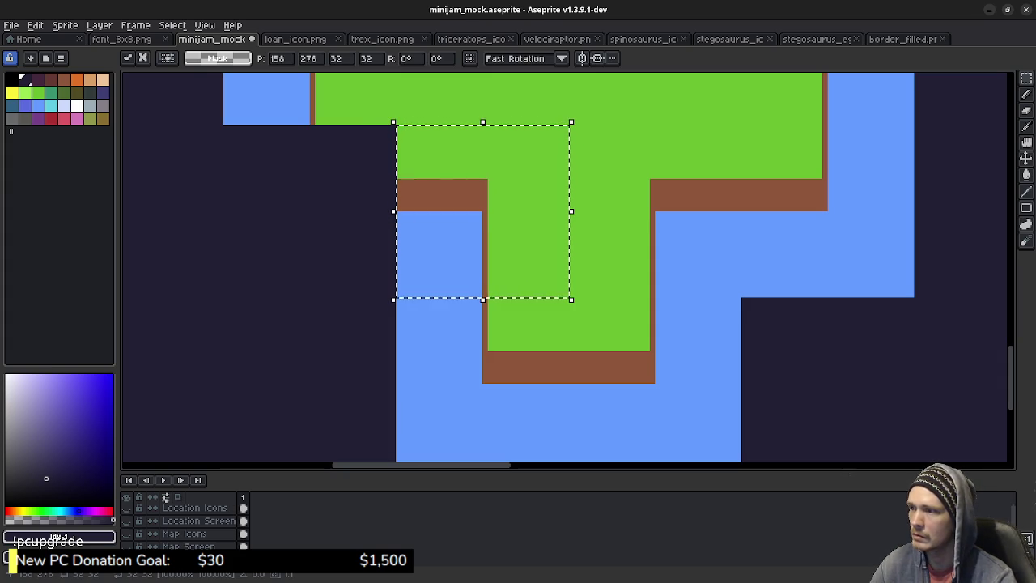
pyautogui.click(646, 213)
# Copy a plain water tile and commit it beside the stem, replacing the extra left grass
pyautogui.scroll(3, 646, 213)
pyautogui.scroll(-5, 594, 159)
pyautogui.moveTo(346, 391); pyautogui.dragTo(512, 200)
pyautogui.click(399, 162)
pyautogui.moveTo(400, 162)
pyautogui.mouseDown()
pyautogui.moveTo(564, 362)
pyautogui.moveTo(468, 378)
pyautogui.moveTo(346, 423)
pyautogui.moveTo(371, 432)
pyautogui.mouseUp()
pyautogui.hotkey('ctrl', 'v')
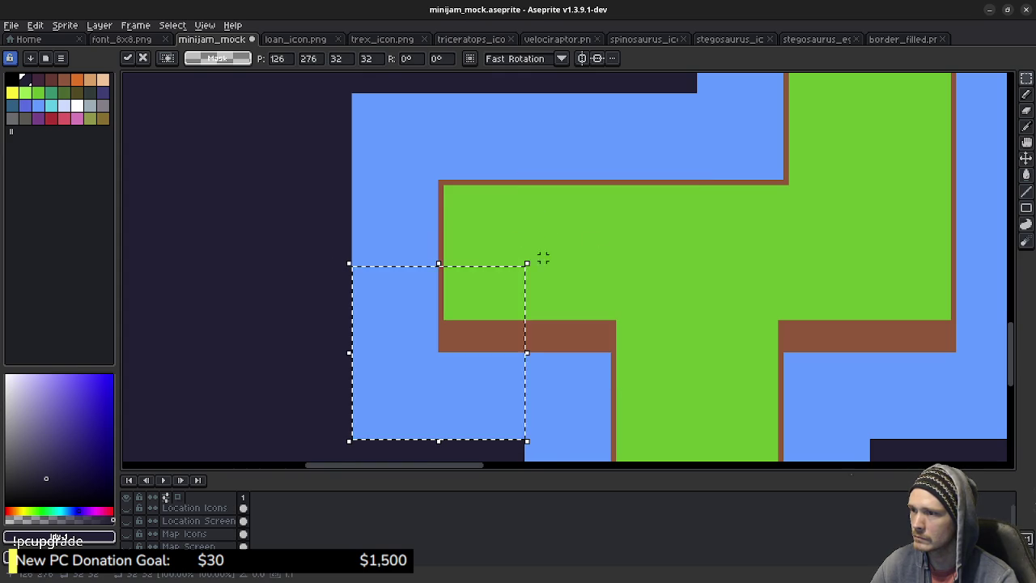
pyautogui.scroll(-2, 687, 232)
pyautogui.press('Return')
pyautogui.scroll(1, 766, 229)
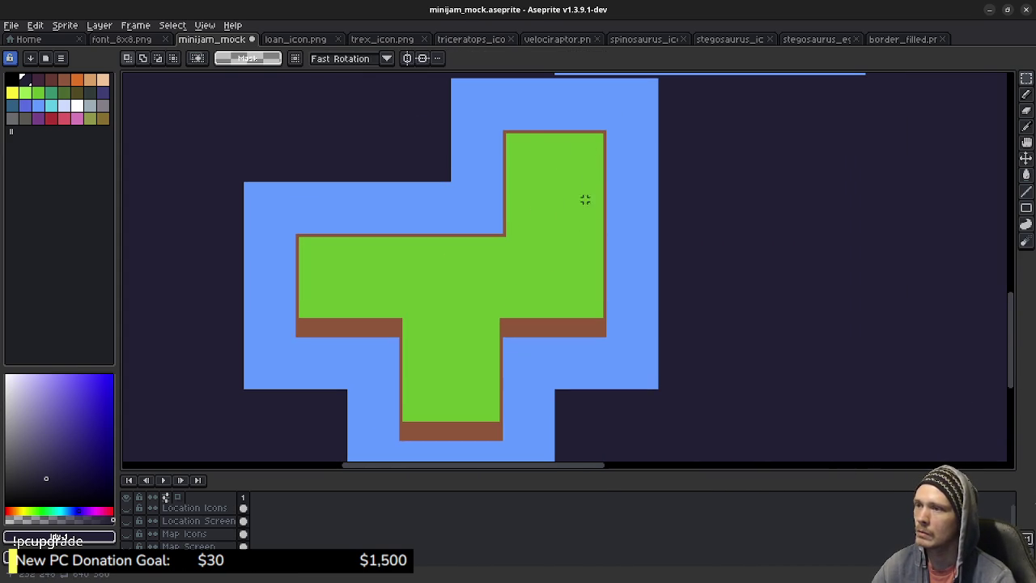
pyautogui.scroll(1, 656, 189)
# Frame the whole mockup, shrink the timeline, and show the Map Icons and Map Screen layers
pyautogui.moveTo(567, 267); pyautogui.dragTo(599, 314)
pyautogui.moveTo(518, 324)
pyautogui.mouseDown()
pyautogui.moveTo(479, 89)
pyautogui.moveTo(518, 73)
pyautogui.mouseUp()
pyautogui.scroll(-2, 638, 246)
pyautogui.scroll(-2, 700, 250)
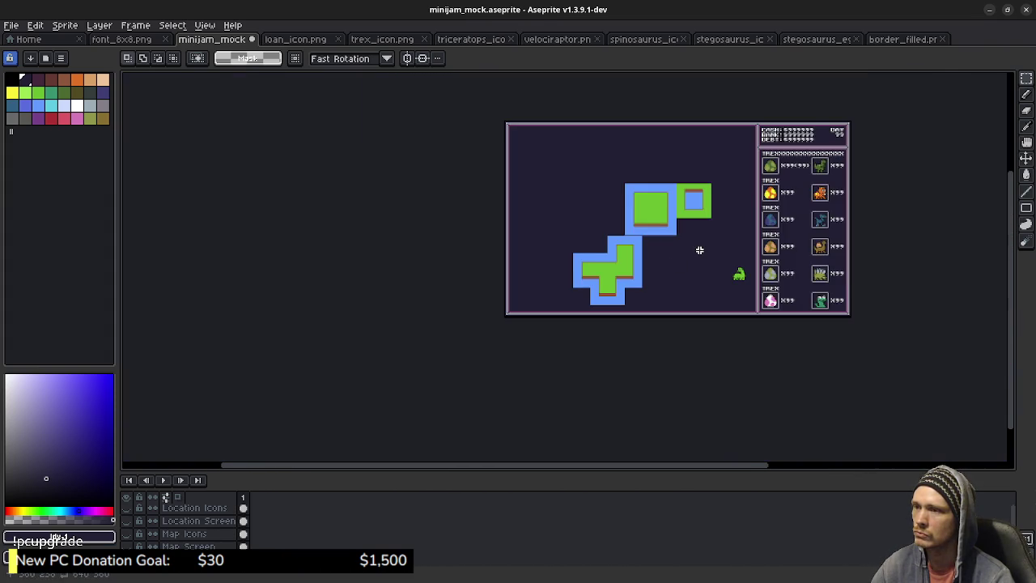
pyautogui.scroll(2, 699, 250)
pyautogui.moveTo(687, 243)
pyautogui.mouseDown()
pyautogui.moveTo(604, 317)
pyautogui.moveTo(558, 298)
pyautogui.mouseUp()
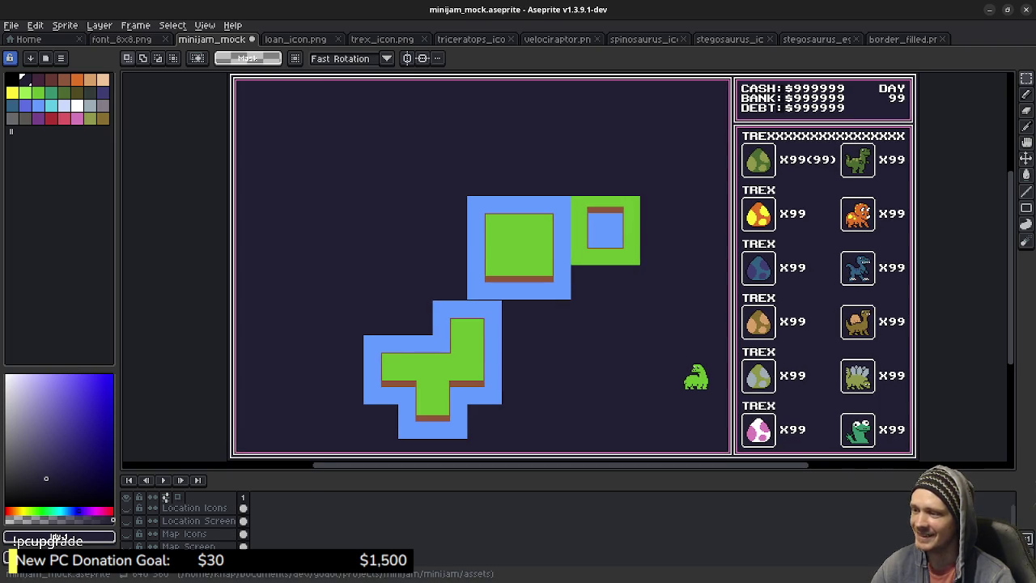
pyautogui.moveTo(518, 469); pyautogui.dragTo(518, 496)
pyautogui.moveTo(536, 340); pyautogui.dragTo(529, 356)
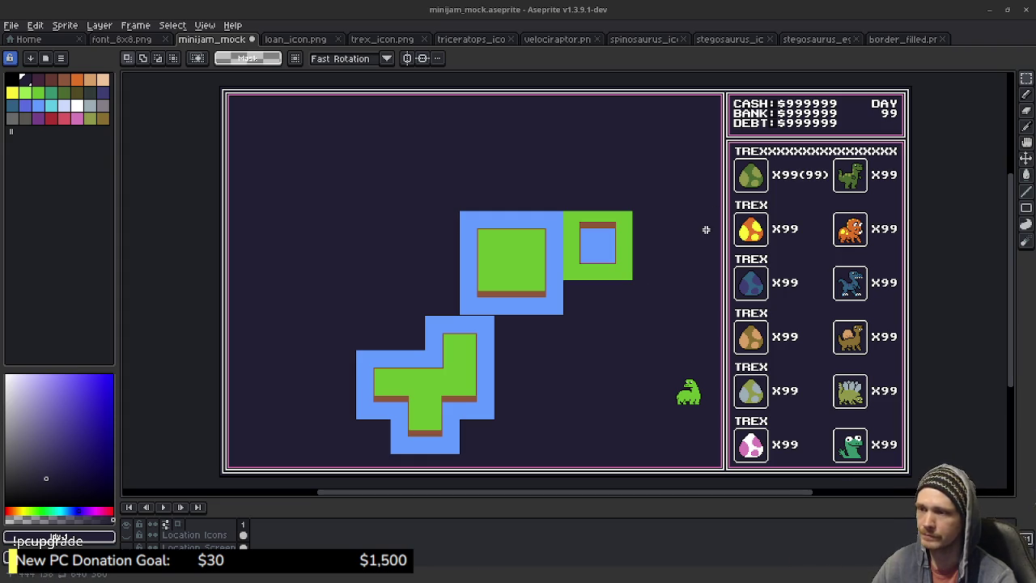
pyautogui.moveTo(521, 360); pyautogui.dragTo(549, 354)
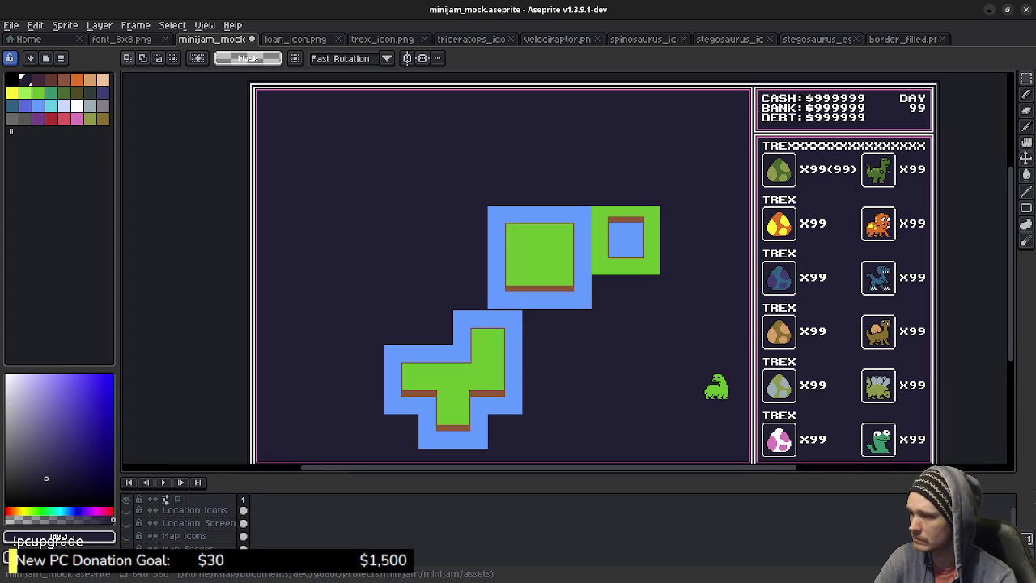
pyautogui.click(126, 536)
pyautogui.click(125, 548)
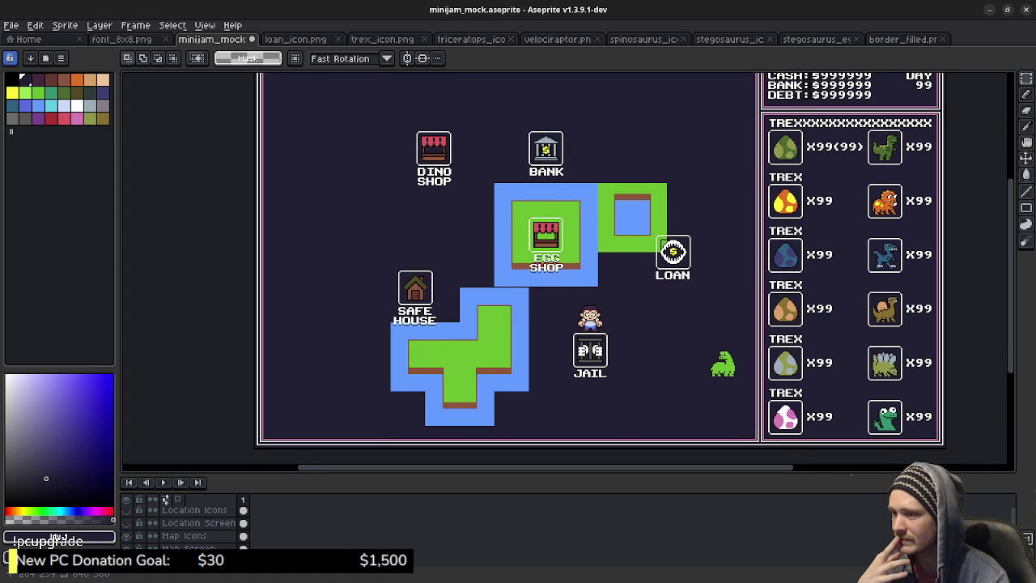
pyautogui.moveTo(547, 313); pyautogui.dragTo(556, 306)
pyautogui.moveTo(562, 353); pyautogui.dragTo(558, 356)
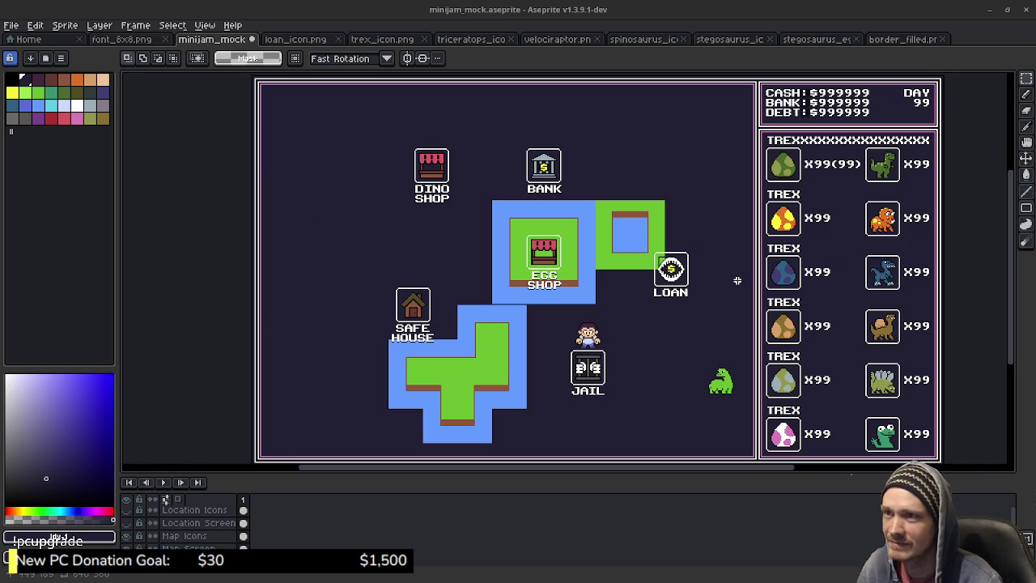
# Save minijam_mock.aseprite with the arranged islands and location icons
pyautogui.hotkey('ctrl', 's')
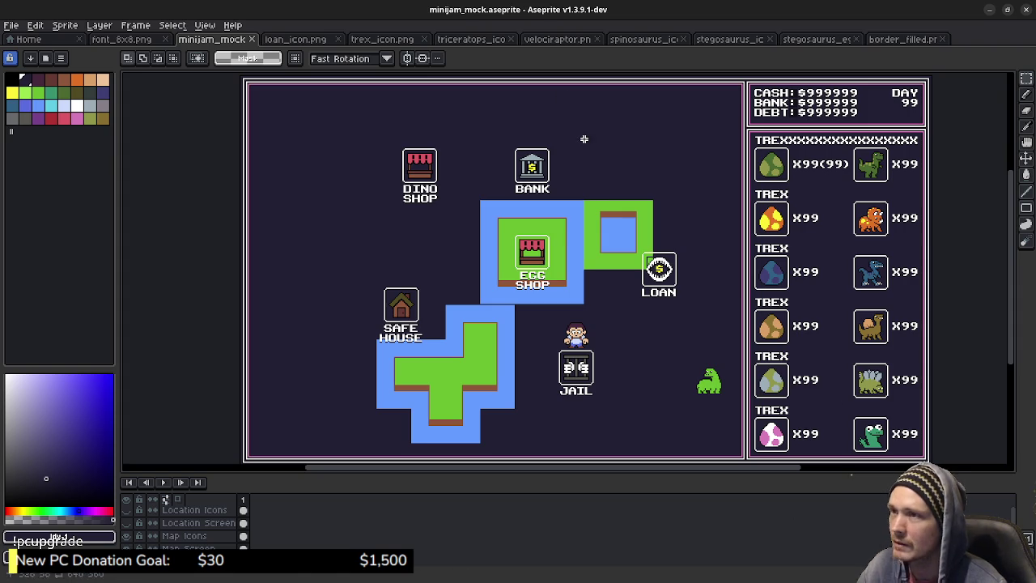
# Cycle through the open sprite tabs to reach the stegosaurus egg icon
pyautogui.click(903, 39)
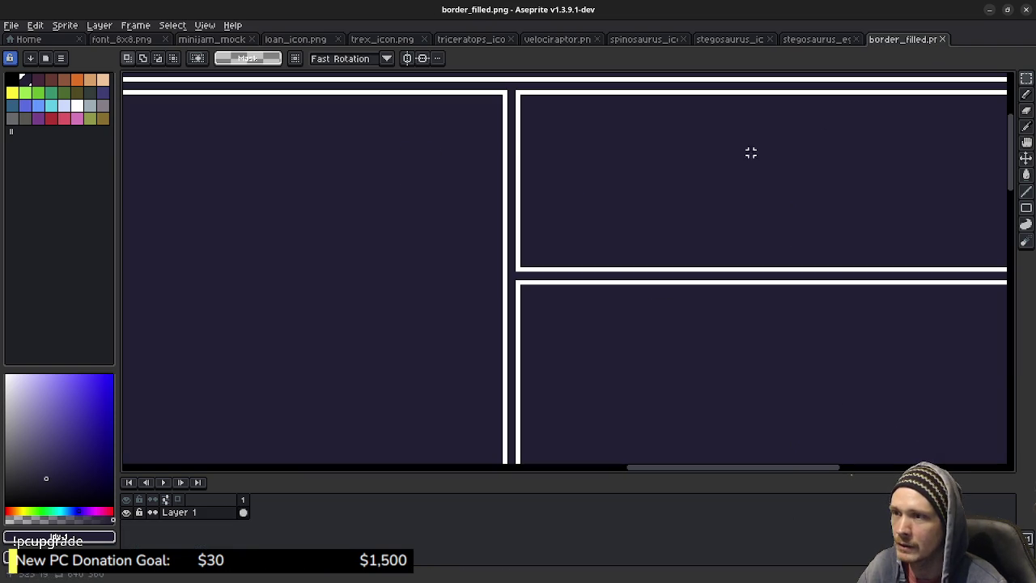
pyautogui.click(818, 39)
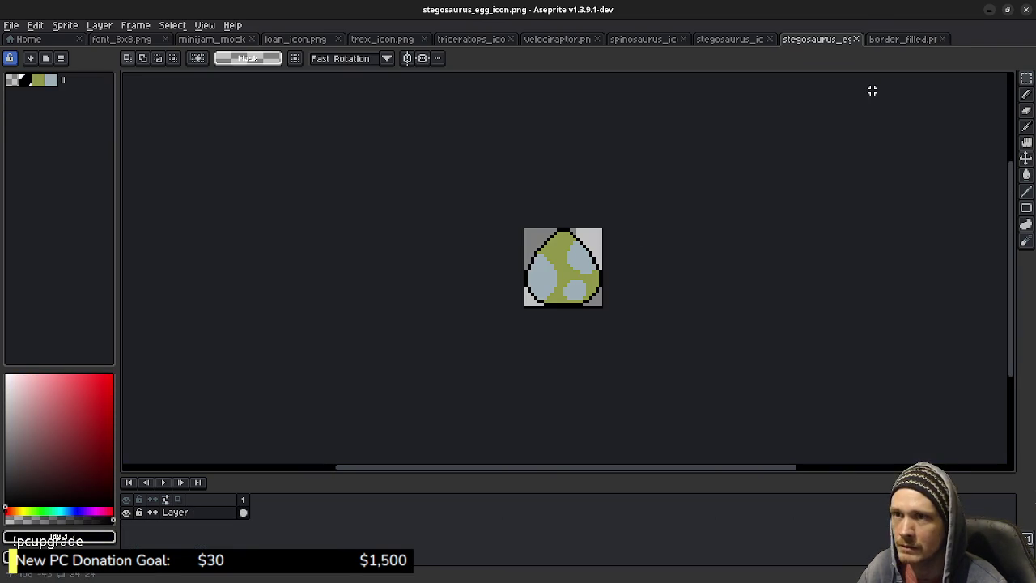
pyautogui.click(382, 39)
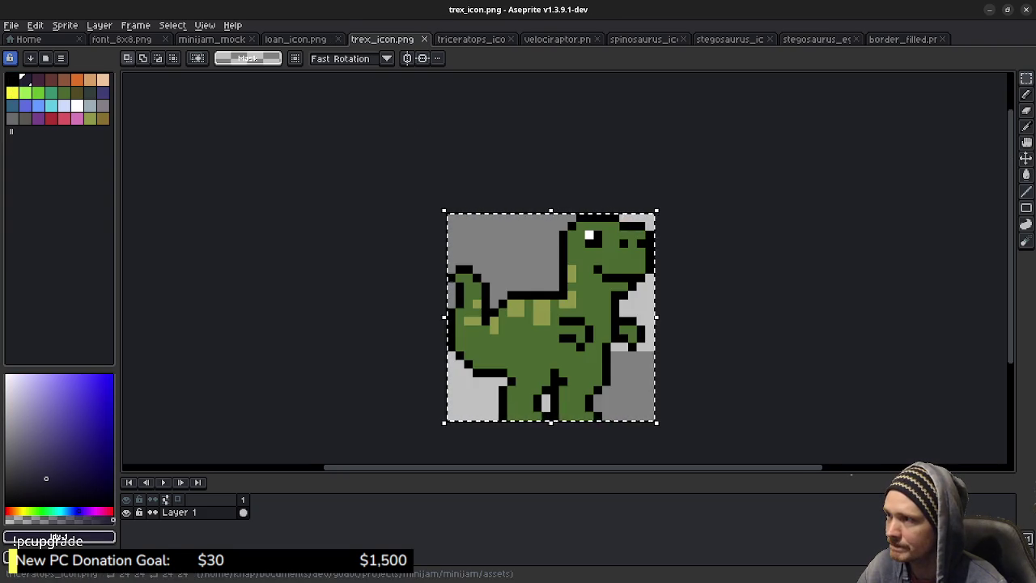
pyautogui.click(469, 39)
pyautogui.hotkey('ctrl', 'Tab')
pyautogui.hotkey('ctrl', 'Tab')
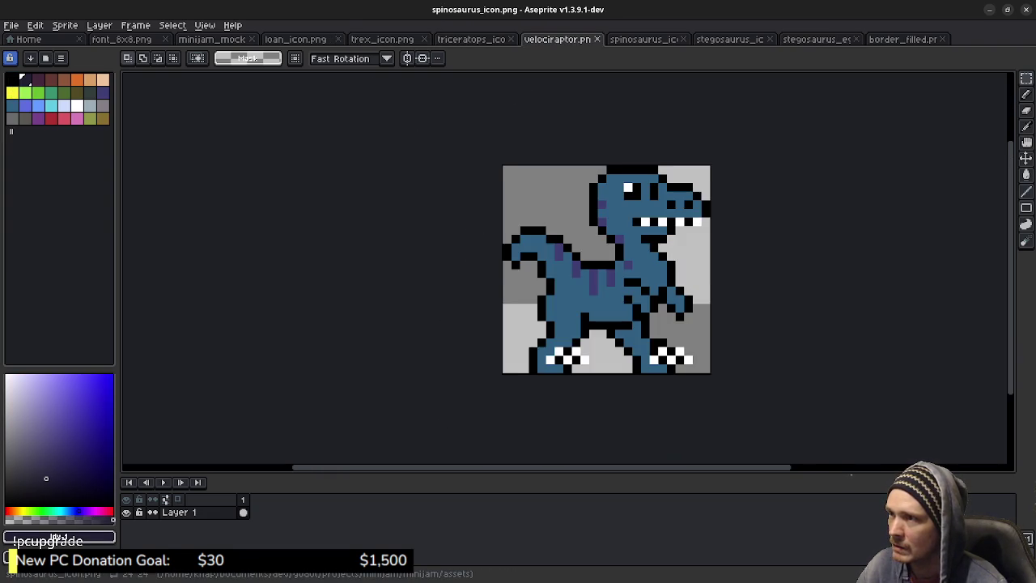
pyautogui.hotkey('ctrl', 'Tab')
pyautogui.hotkey('ctrl', 'Tab')
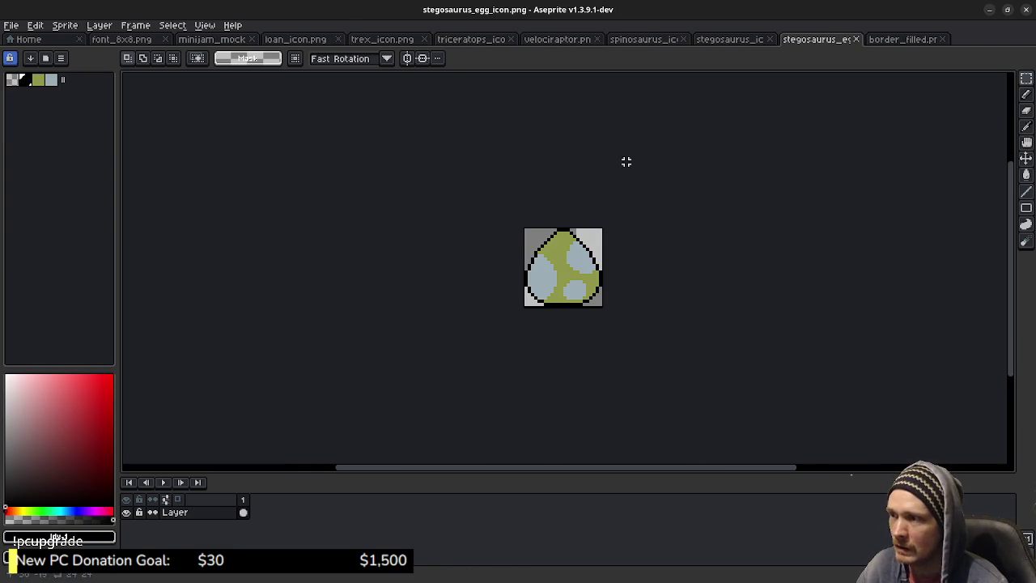
pyautogui.scroll(2, 624, 160)
# Select the pencil and load the default palette for the egg icon
pyautogui.press('b')
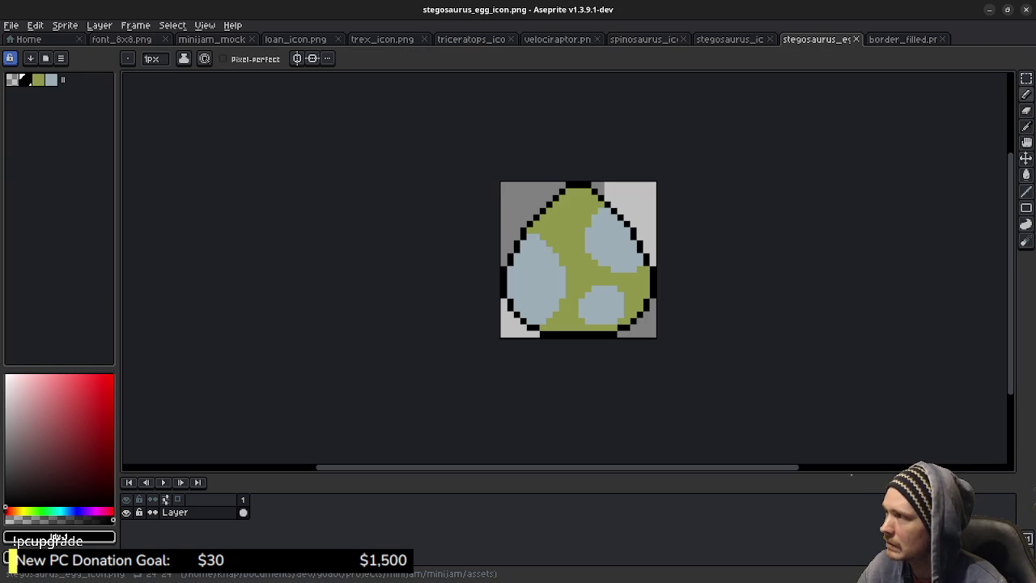
pyautogui.click(61, 58)
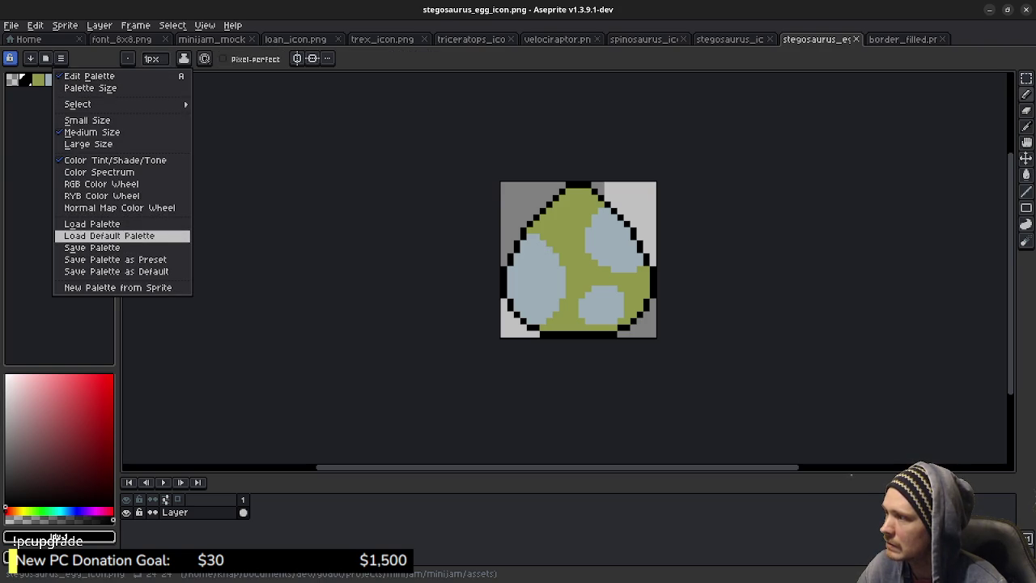
pyautogui.click(109, 235)
pyautogui.scroll(1, 553, 267)
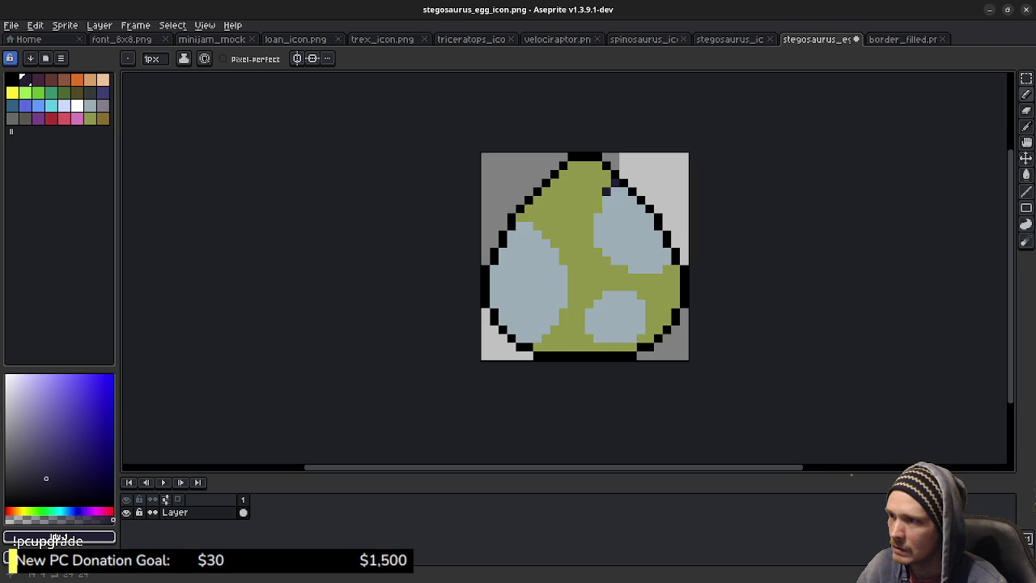
# Draw dark outlines around the egg's upper-right and lower spots, undoing a stray pixel
pyautogui.moveTo(590, 217); pyautogui.dragTo(589, 235)
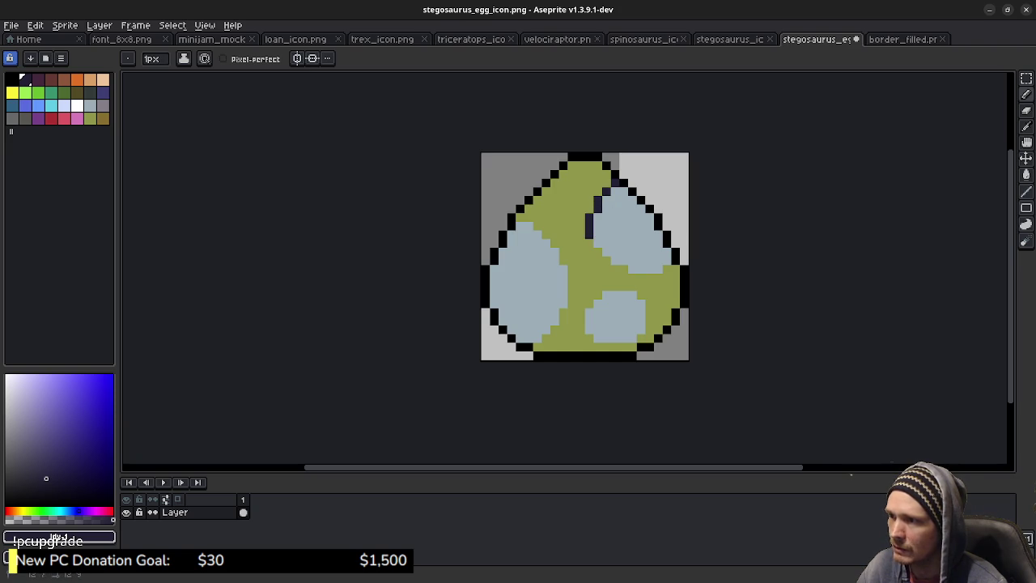
pyautogui.moveTo(611, 269); pyautogui.dragTo(662, 278)
pyautogui.click(667, 269)
pyautogui.click(641, 294)
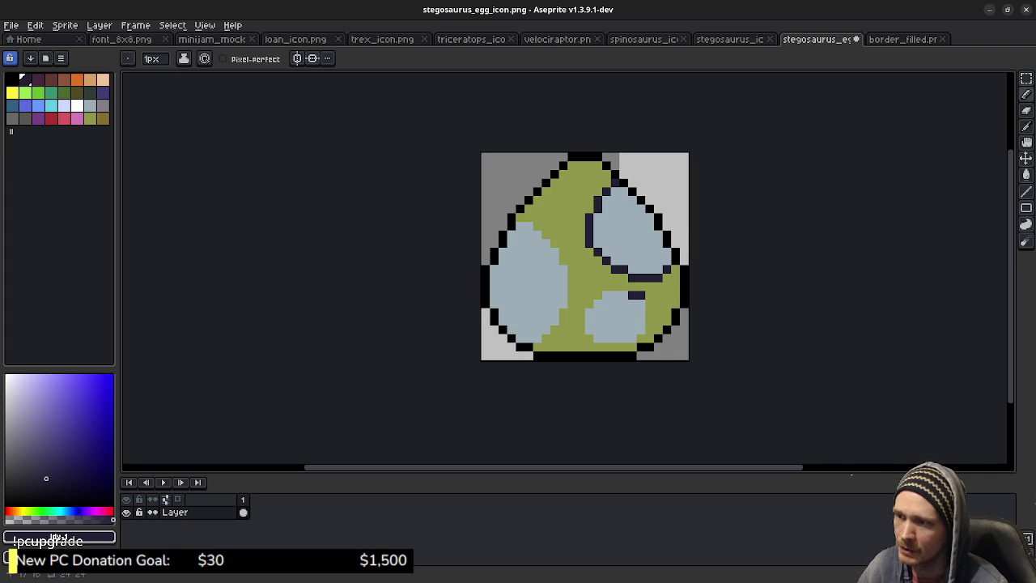
pyautogui.hotkey('ctrl', 'z')
pyautogui.moveTo(633, 295); pyautogui.dragTo(606, 295)
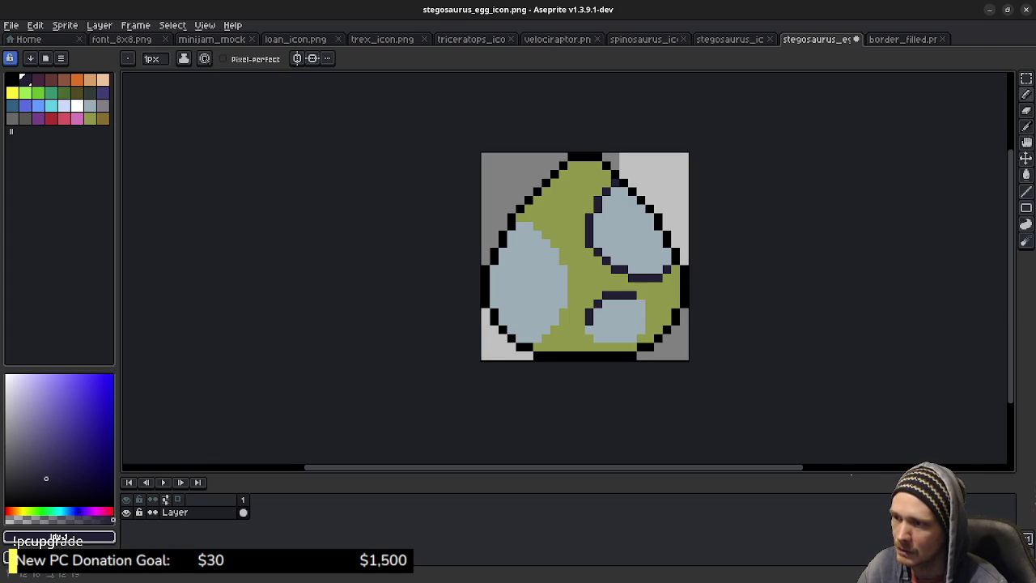
pyautogui.moveTo(597, 339); pyautogui.dragTo(641, 319)
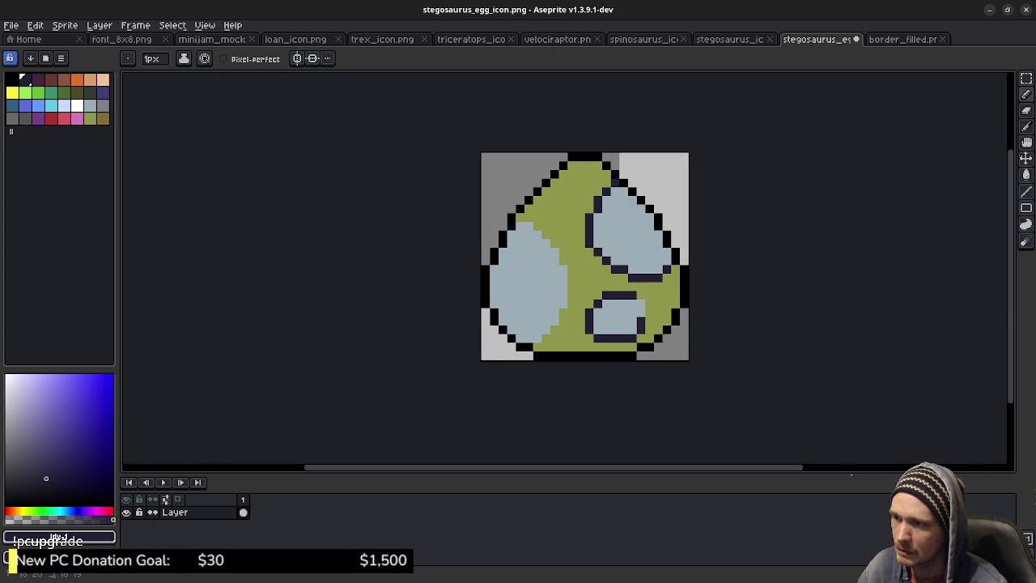
# Outline the right edge of the left spot and open the Export As dialog
pyautogui.moveTo(556, 327); pyautogui.dragTo(544, 340)
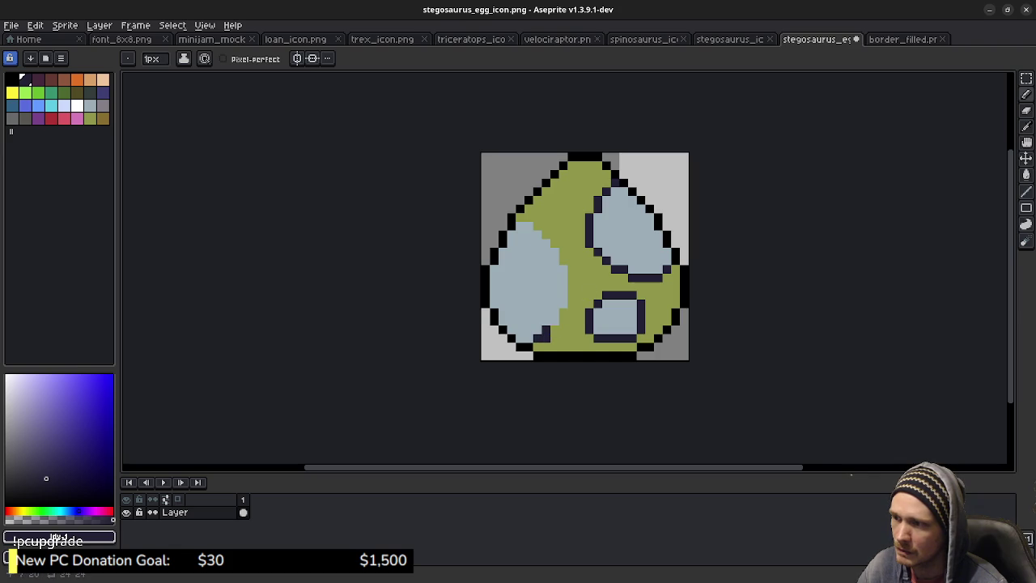
pyautogui.hotkey('ctrl', 'z')
pyautogui.click(563, 320)
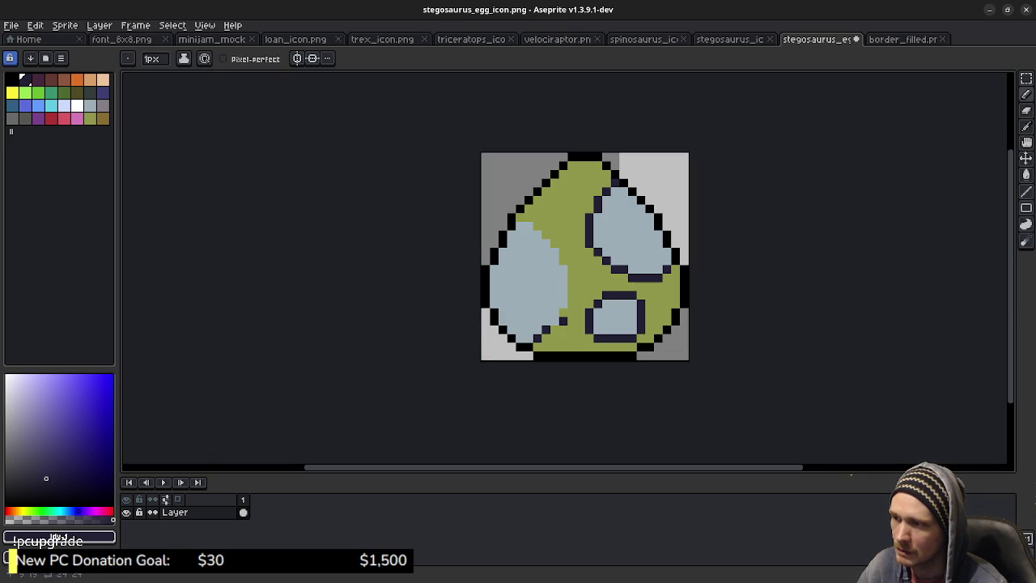
pyautogui.moveTo(555, 306); pyautogui.dragTo(555, 252)
pyautogui.click(12, 25)
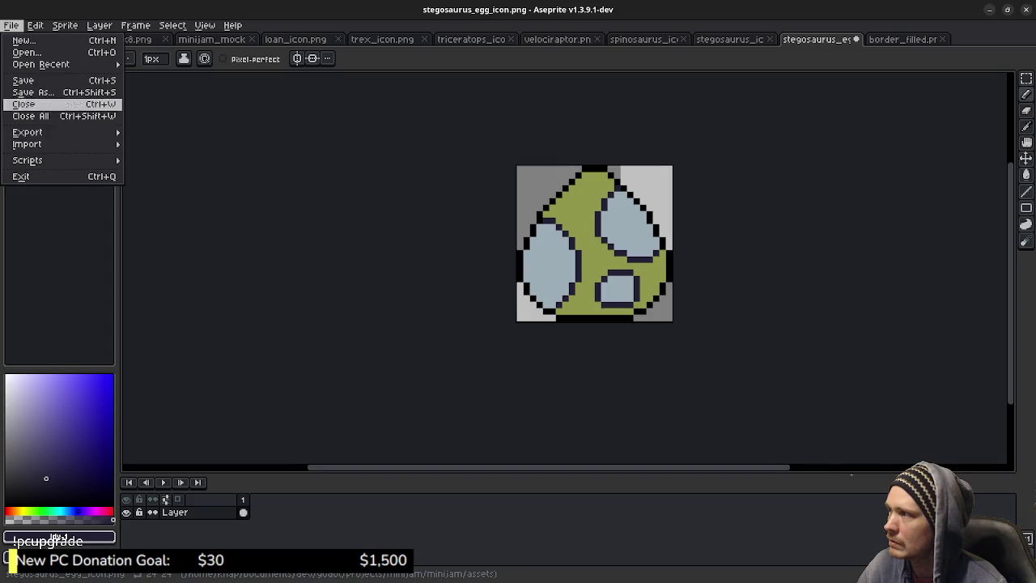
pyautogui.click(162, 132)
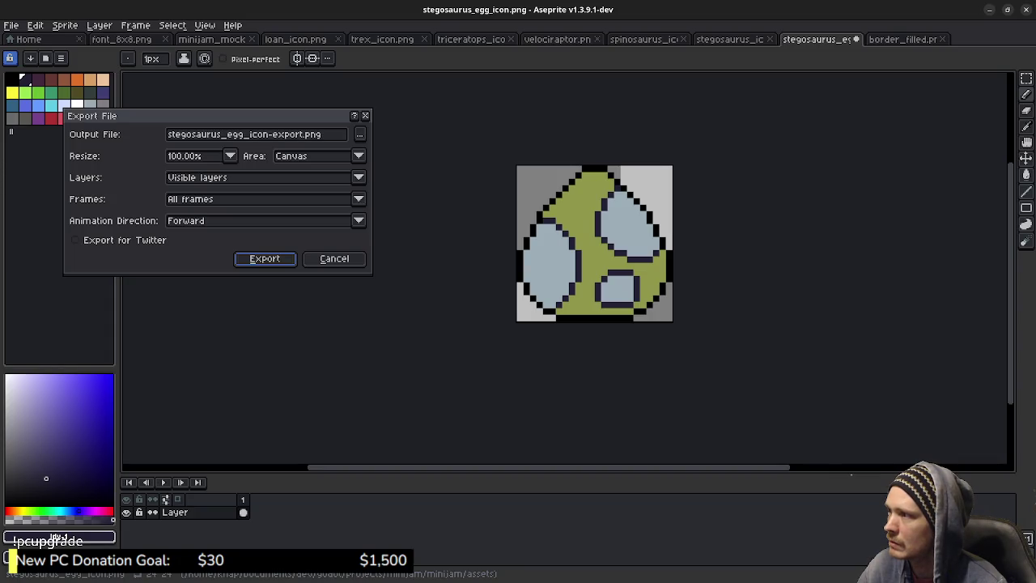
# Cancel the export and save the outlined egg over stegosaurus_egg_icon.png
pyautogui.click(335, 258)
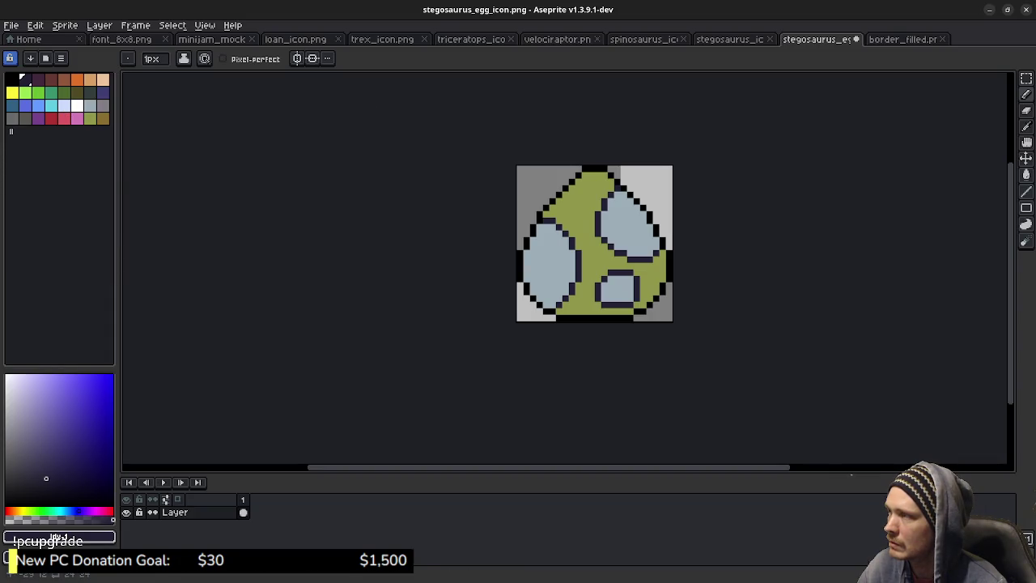
pyautogui.click(12, 26)
pyautogui.click(32, 93)
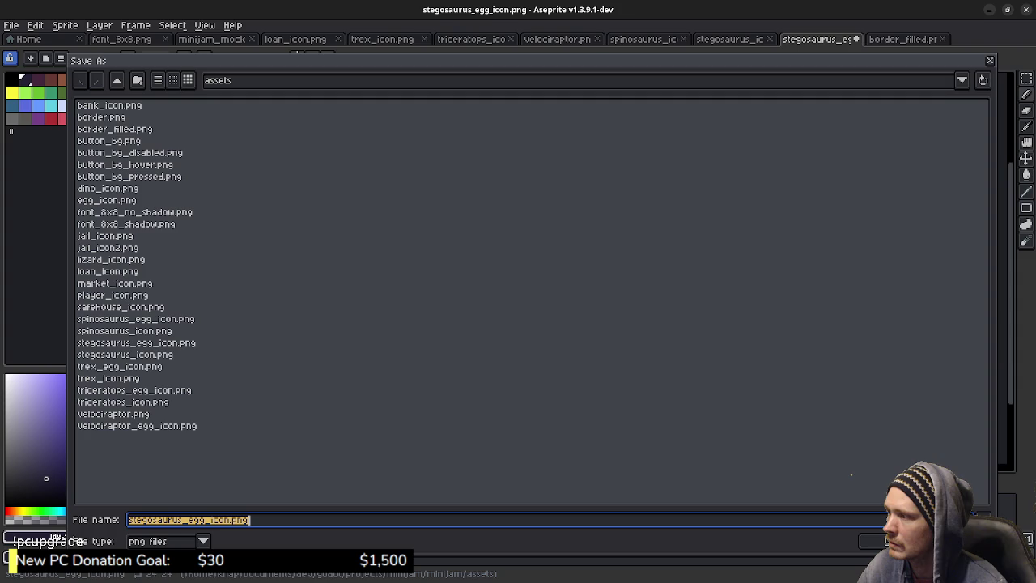
pyautogui.click(971, 342)
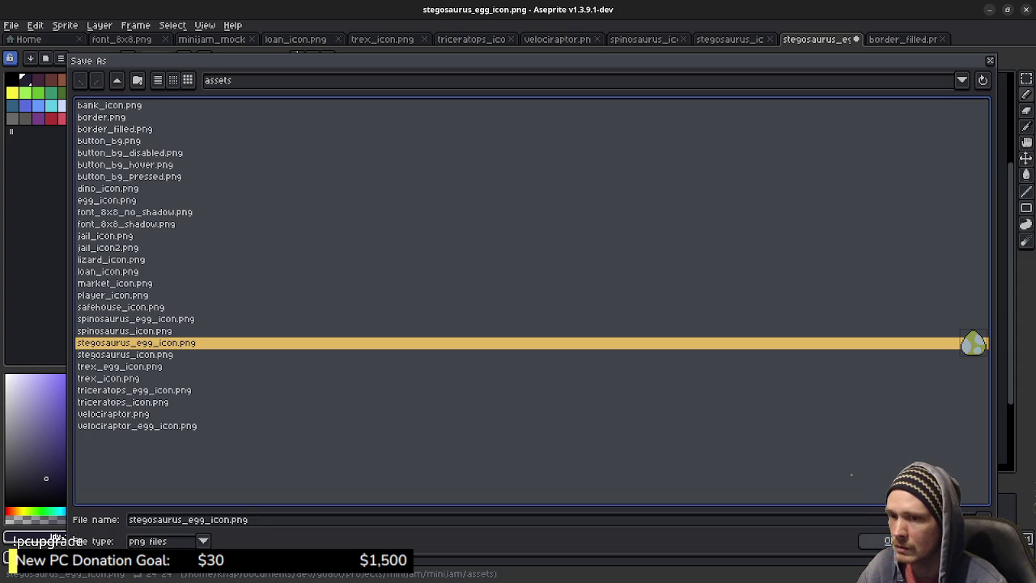
pyautogui.press('Return')
pyautogui.press('Return')
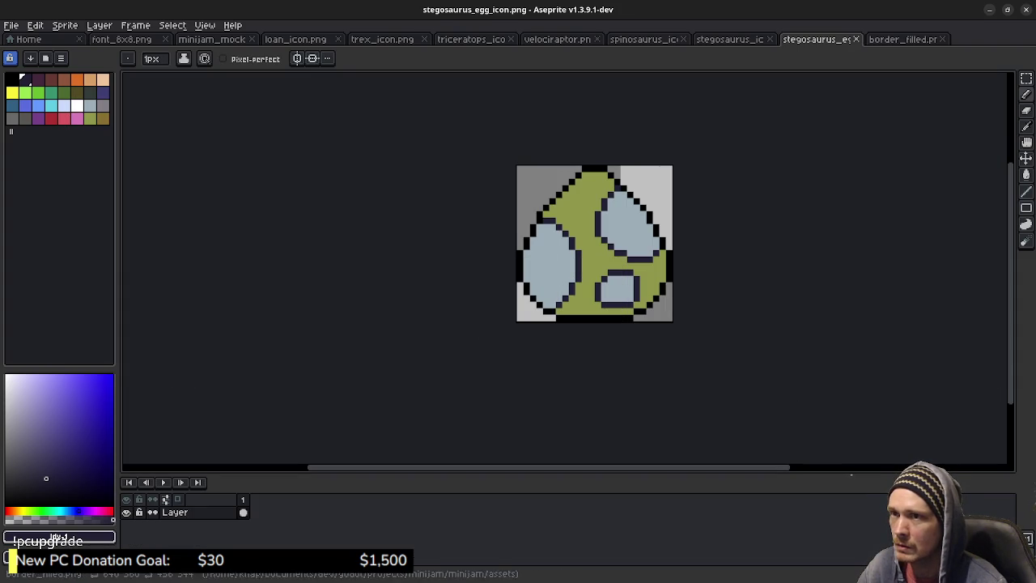
# Bucket-fill the egg shell brown and its spots orange sampled from the spinosaurus
pyautogui.hotkey('ctrl', 'shift', 'Tab')
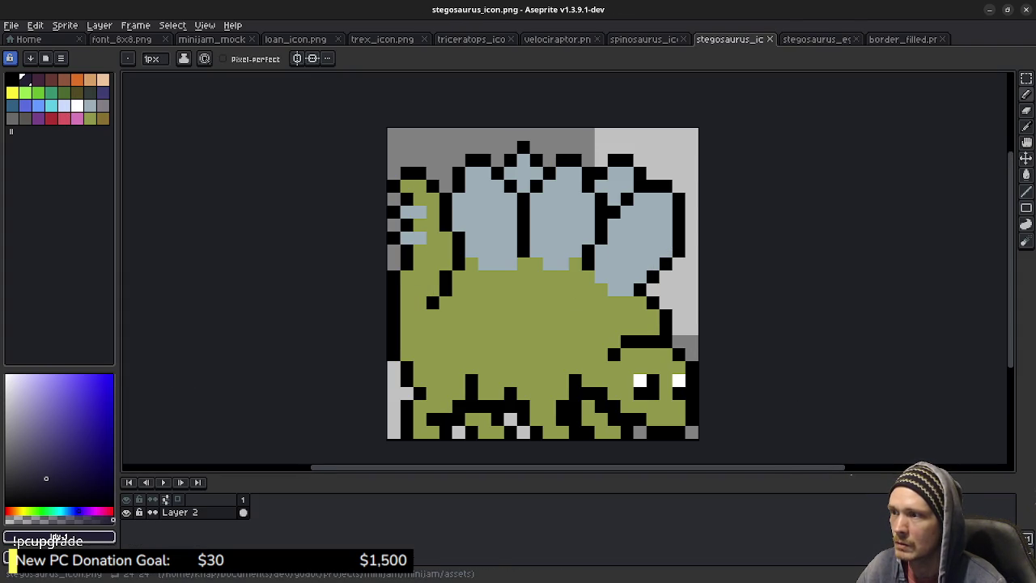
pyautogui.hotkey('ctrl', 'shift', 'Tab')
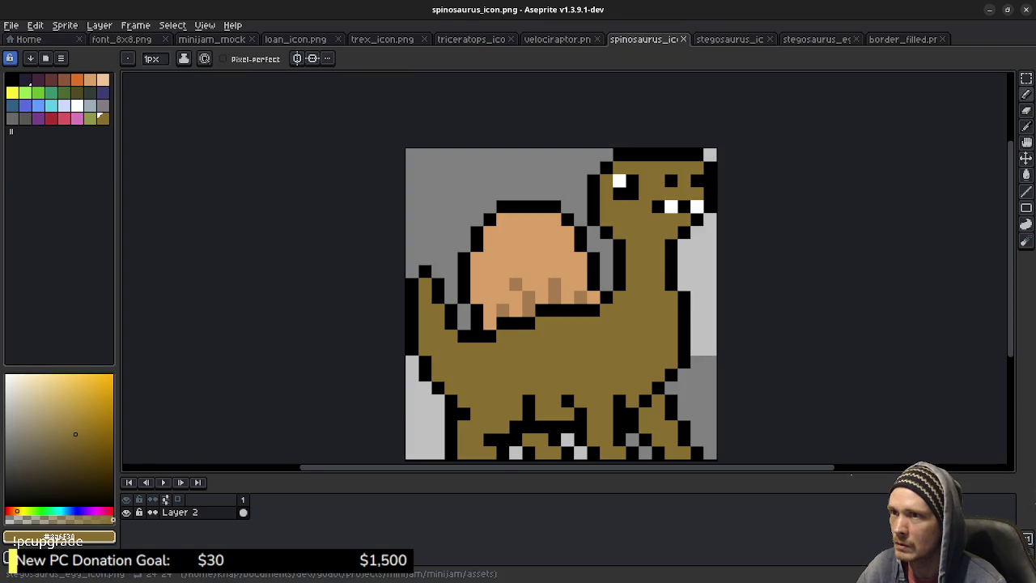
pyautogui.hotkey('ctrl', 'Tab')
pyautogui.hotkey('ctrl', 'Tab')
pyautogui.press('g')
pyautogui.click(588, 243)
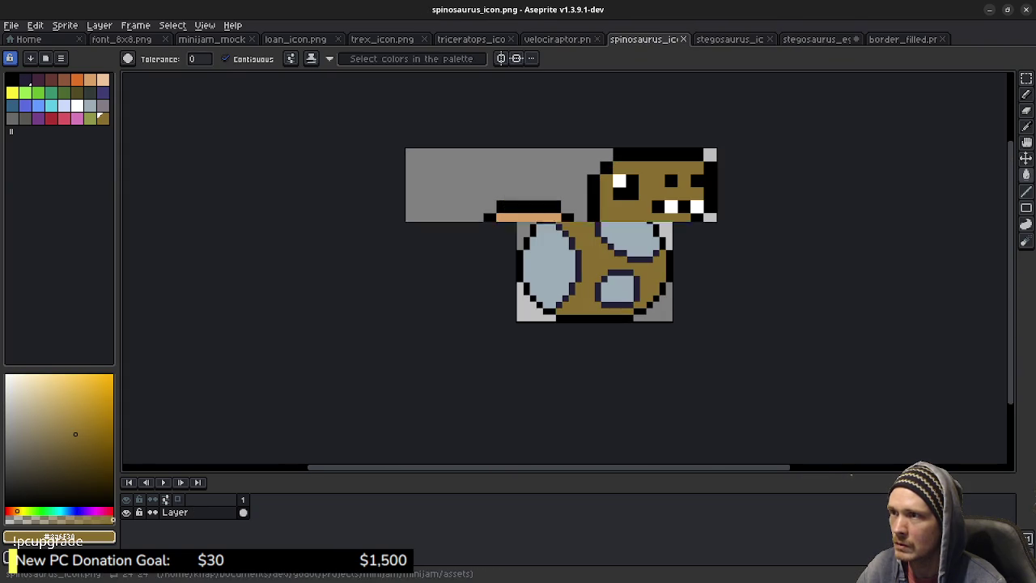
pyautogui.keyDown('alt'); pyautogui.click(497, 231); pyautogui.keyUp('alt')
pyautogui.hotkey('ctrl', 'Tab')
pyautogui.click(550, 267)
pyautogui.click(630, 227)
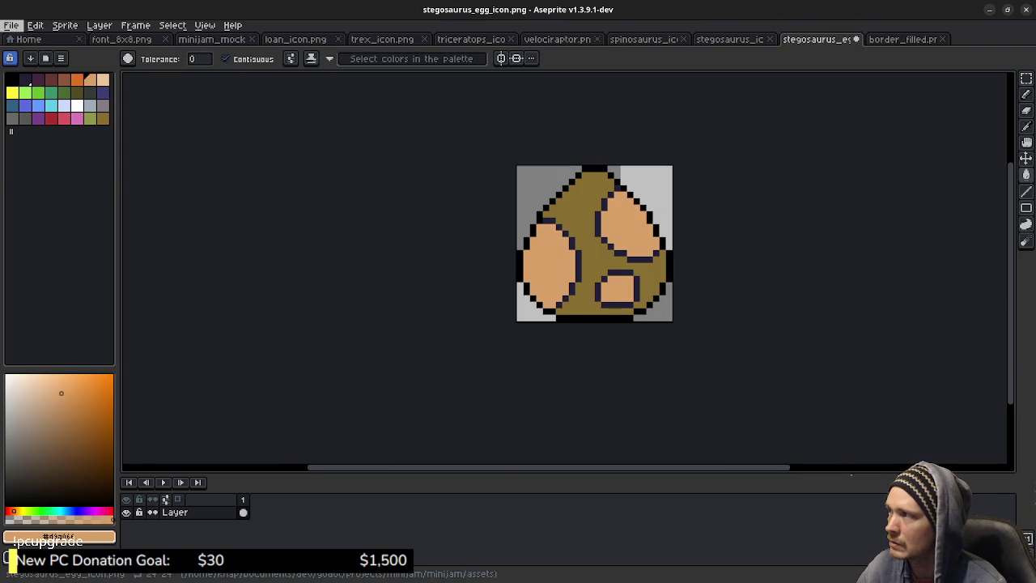
# Save the recoloured egg as spinosaurus_egg_icon.png, overwriting the existing file
pyautogui.click(12, 26)
pyautogui.click(150, 132)
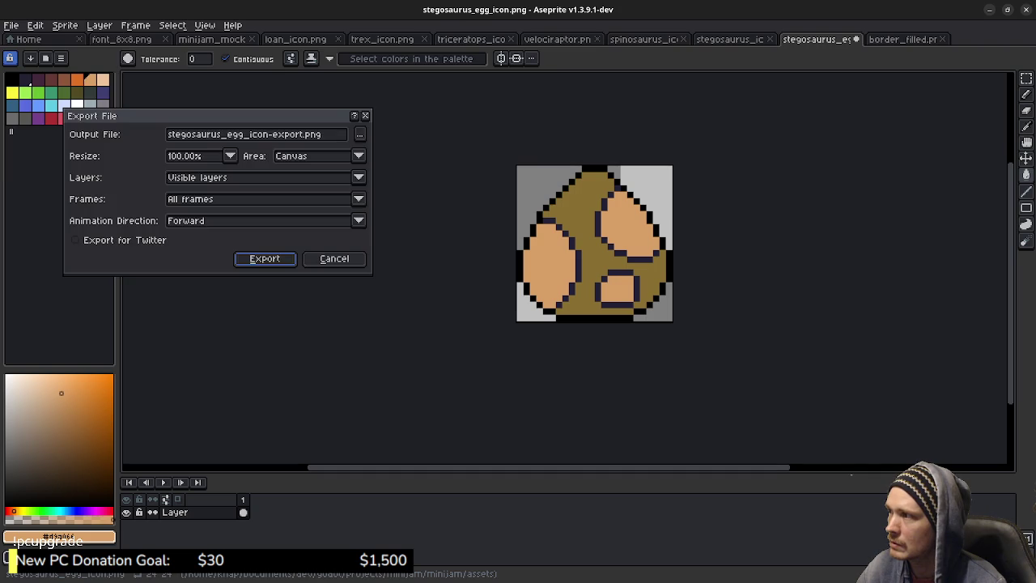
pyautogui.press('Escape')
pyautogui.click(12, 25)
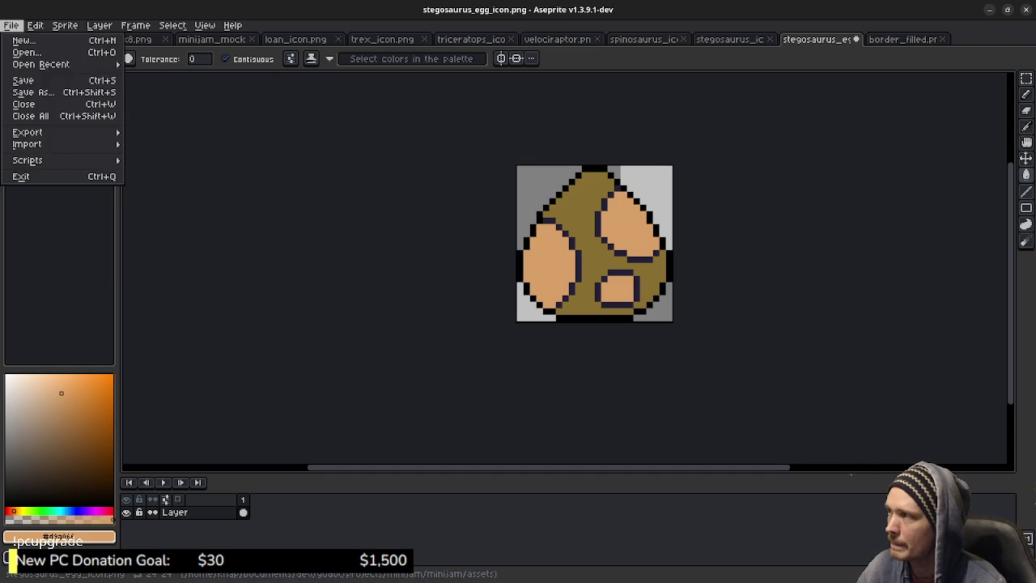
pyautogui.click(24, 93)
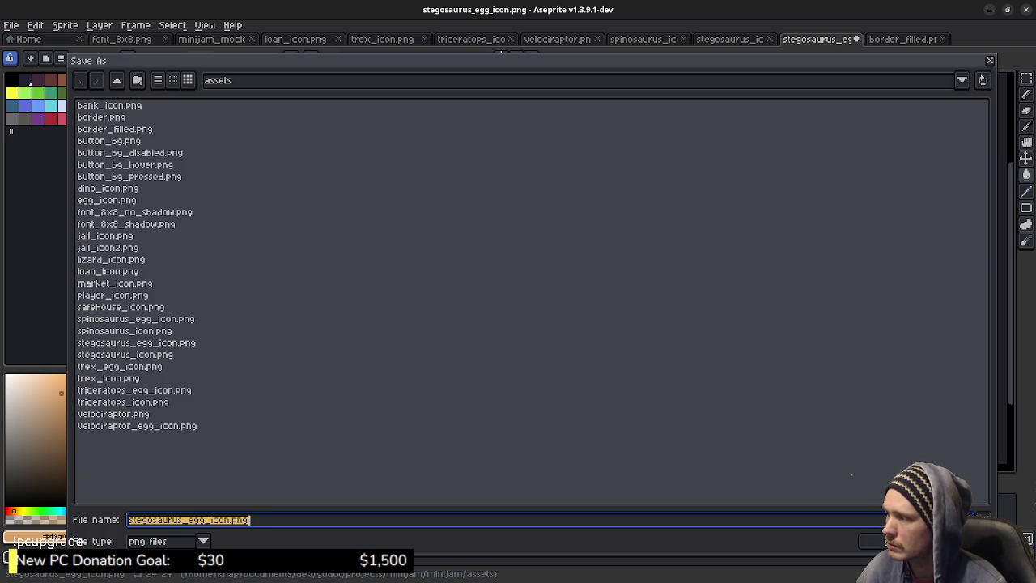
pyautogui.click(967, 318)
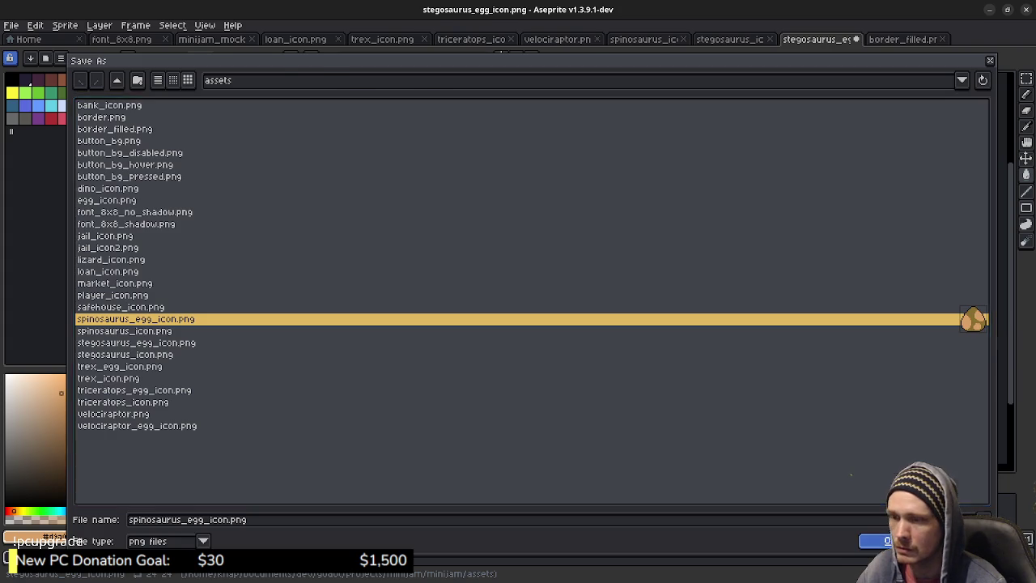
pyautogui.doubleClick(967, 318)
pyautogui.press('Return')
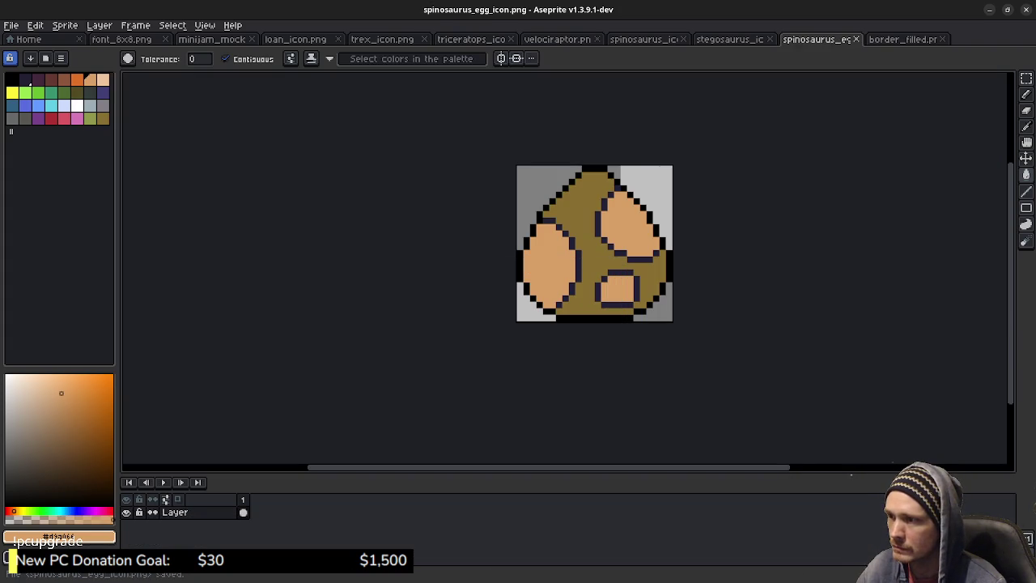
pyautogui.hotkey('ctrl', 'shift', 'Tab')
pyautogui.hotkey('ctrl', 'shift', 'Tab')
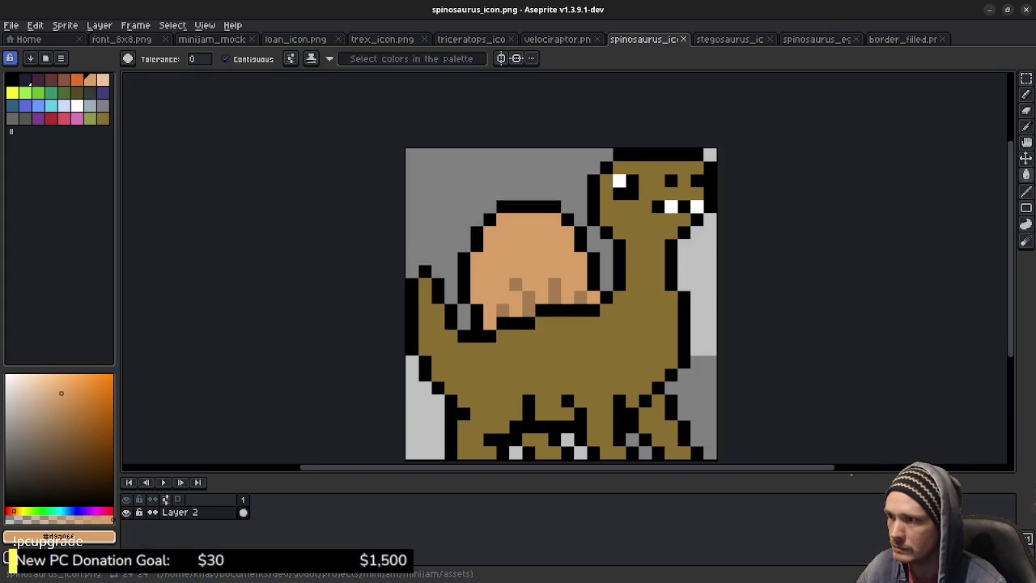
# Return to spinosaurus_egg_icon.png showing the olive egg with three tan spots
pyautogui.hotkey('ctrl', 'Tab')
pyautogui.hotkey('ctrl', 'Tab')
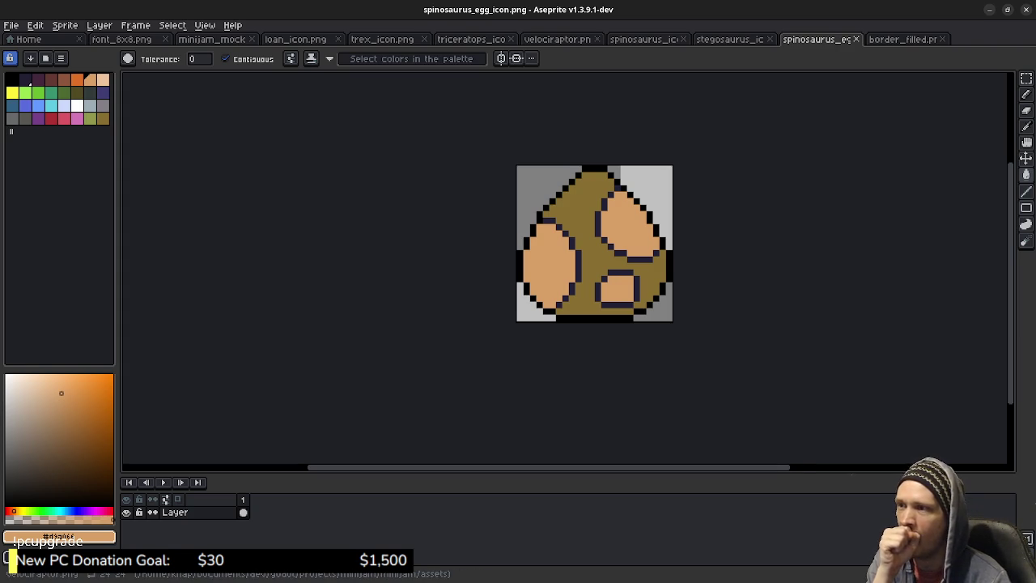
# Recolour the egg body blue and its three spots dark purple sampled from the velociraptor
pyautogui.click(557, 39)
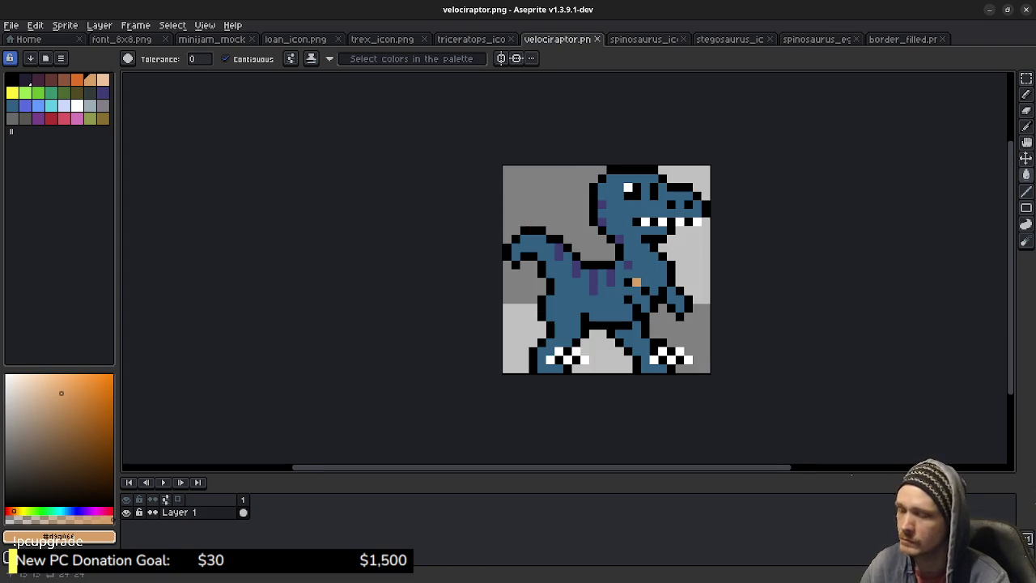
pyautogui.keyDown('alt'); pyautogui.click(599, 291); pyautogui.keyUp('alt')
pyautogui.click(816, 39)
pyautogui.click(590, 245)
pyautogui.click(643, 39)
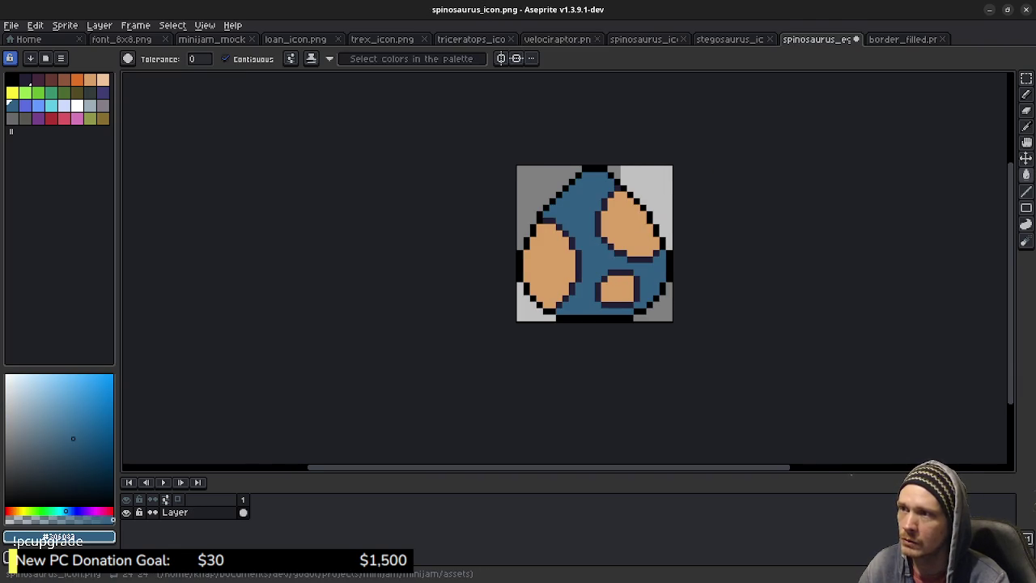
pyautogui.click(557, 39)
pyautogui.keyDown('alt'); pyautogui.click(594, 282); pyautogui.keyUp('alt')
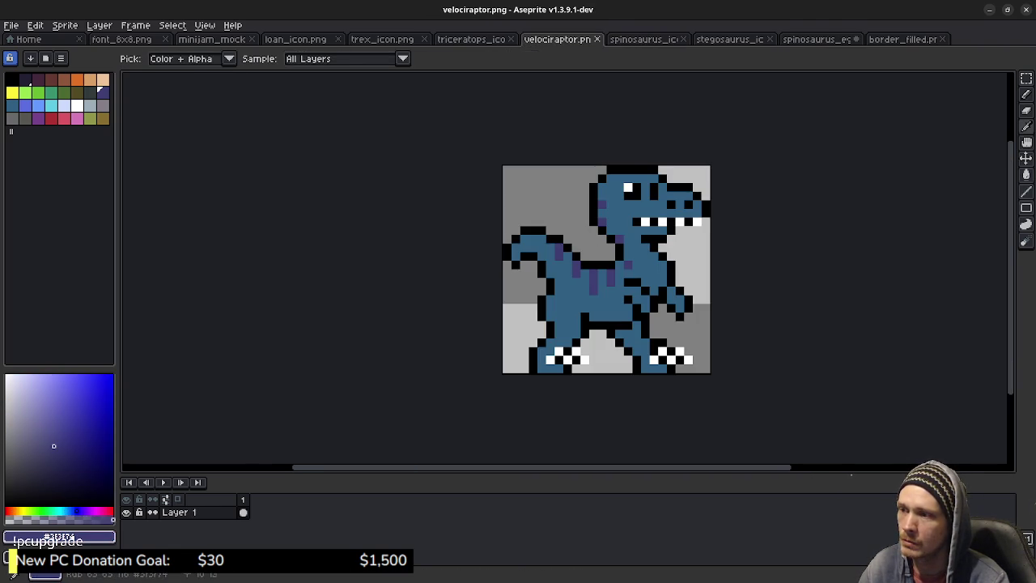
pyautogui.click(816, 39)
pyautogui.click(625, 225)
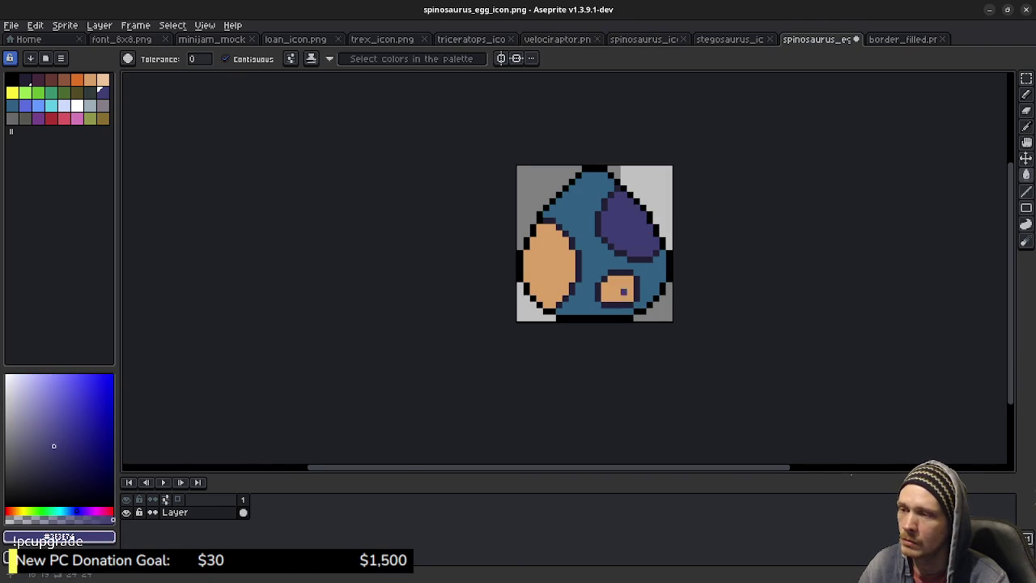
pyautogui.click(618, 288)
pyautogui.click(550, 267)
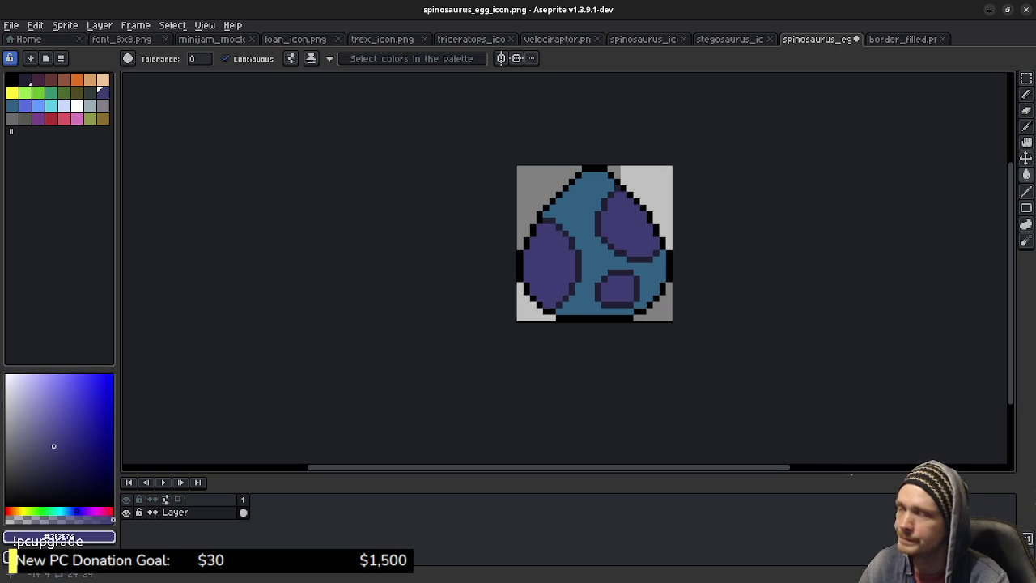
# Save the blue egg as velociraptor_egg_icon.png, overwriting the existing file
pyautogui.hotkey('ctrl', 'a')
pyautogui.hotkey('ctrl', 'd')
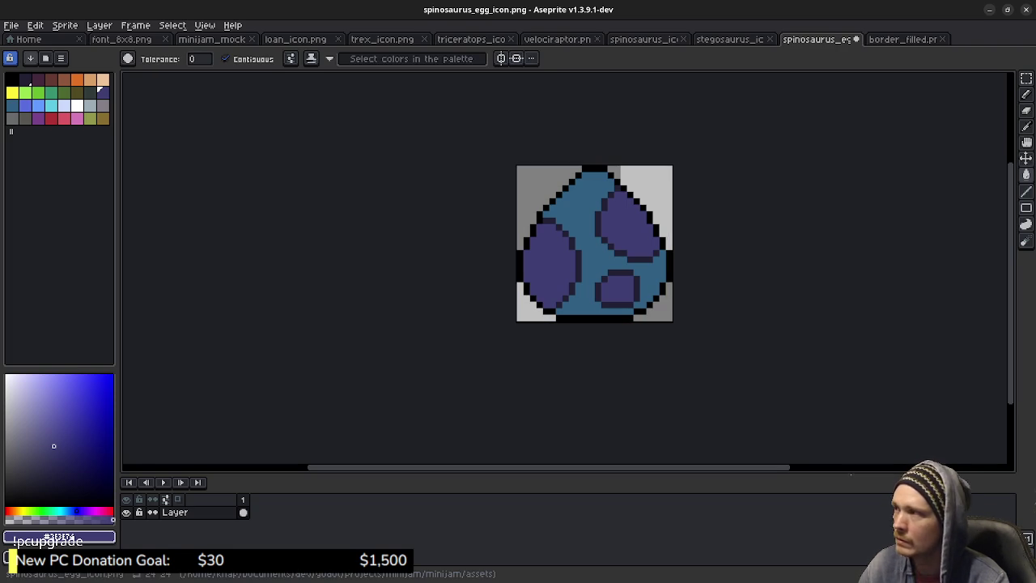
pyautogui.click(12, 25)
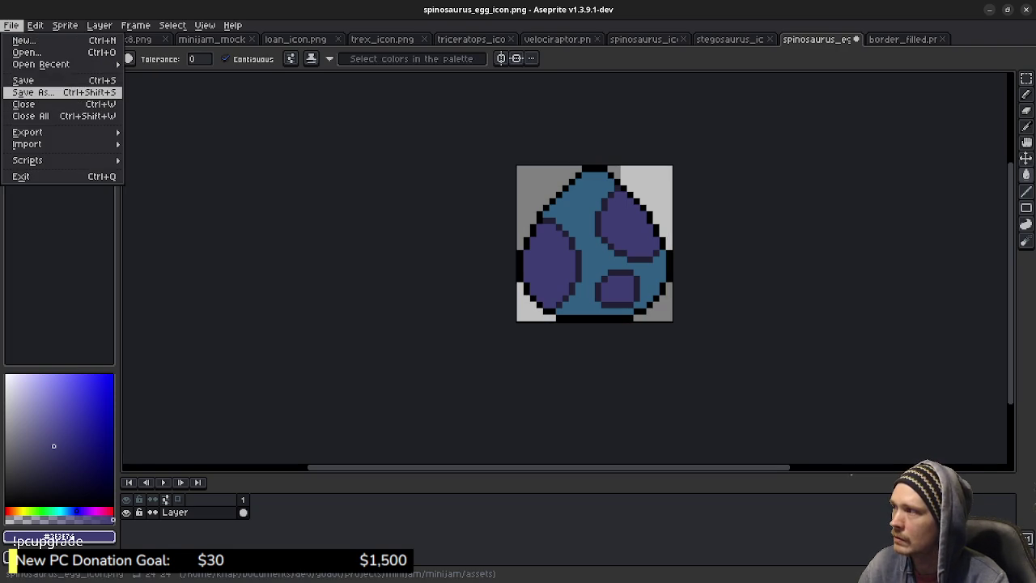
pyautogui.click(33, 93)
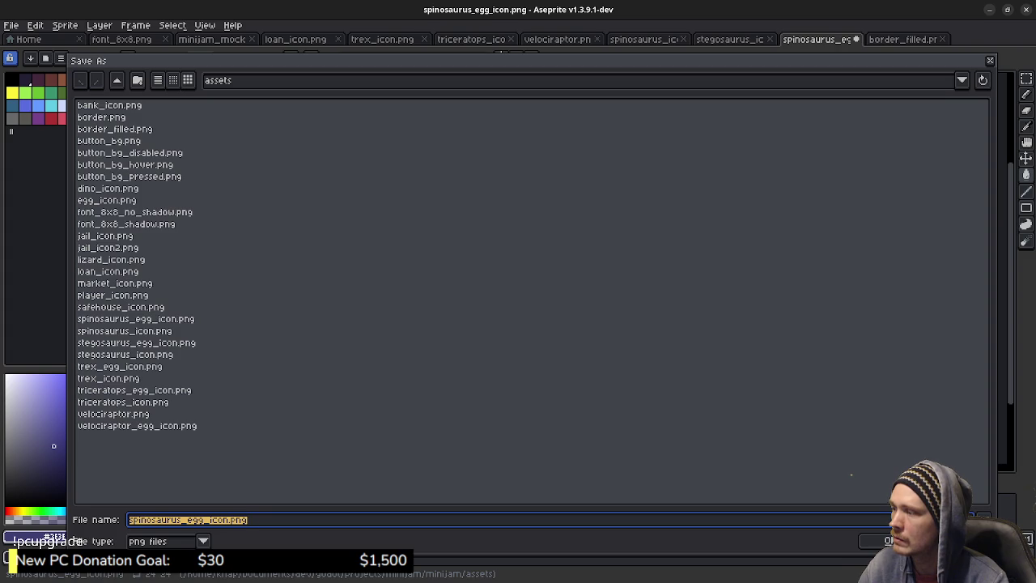
pyautogui.click(972, 425)
pyautogui.doubleClick(972, 425)
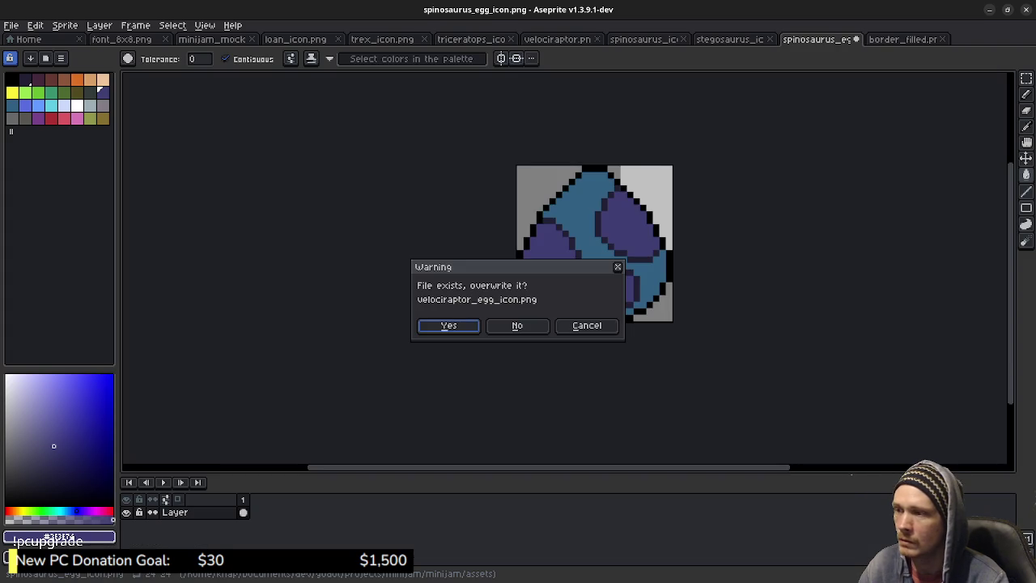
pyautogui.press('Return')
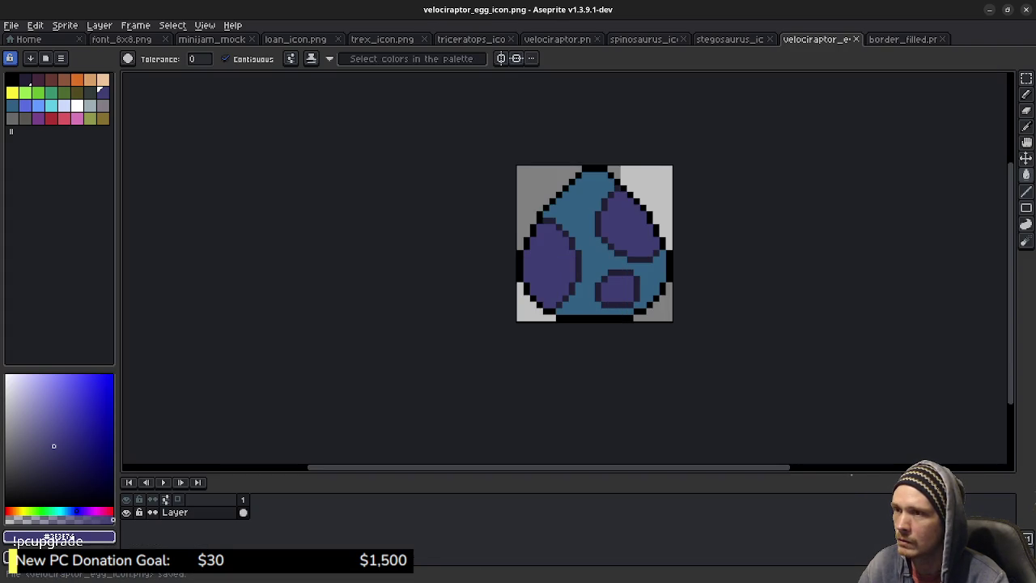
# Eyedrop black and fill the left spot's navy outline pixels black, undoing one accidental fill
pyautogui.scroll(3, 616, 310)
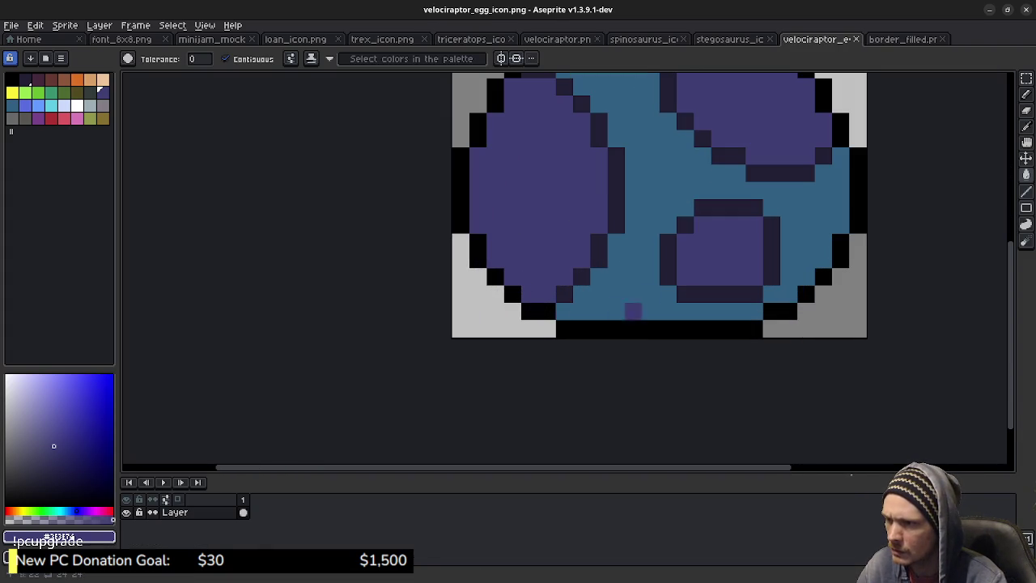
pyautogui.scroll(-1, 616, 311)
pyautogui.scroll(-1, 616, 311)
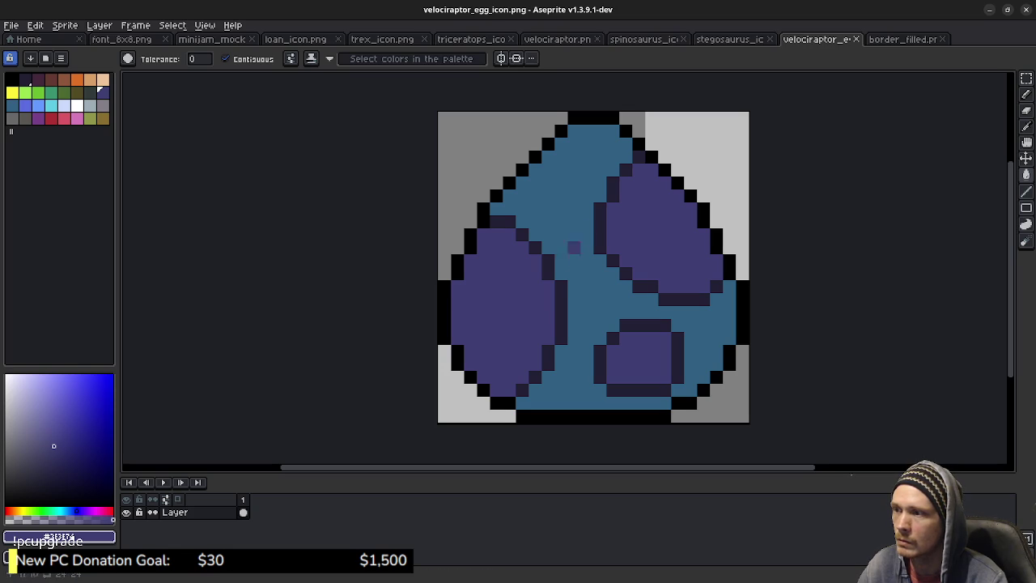
pyautogui.press('i')
pyautogui.keyDown('alt'); pyautogui.click(483, 216); pyautogui.keyUp('alt')
pyautogui.click(497, 222)
pyautogui.click(522, 235)
pyautogui.click(536, 247)
pyautogui.click(548, 268)
pyautogui.click(562, 300)
pyautogui.click(561, 324)
pyautogui.click(535, 365)
pyautogui.click(502, 311)
pyautogui.hotkey('ctrl', 'z')
# Blacken the navy outline pixels around the lower and upper-right spots
pyautogui.click(535, 377)
pyautogui.click(523, 391)
pyautogui.click(601, 378)
pyautogui.click(600, 357)
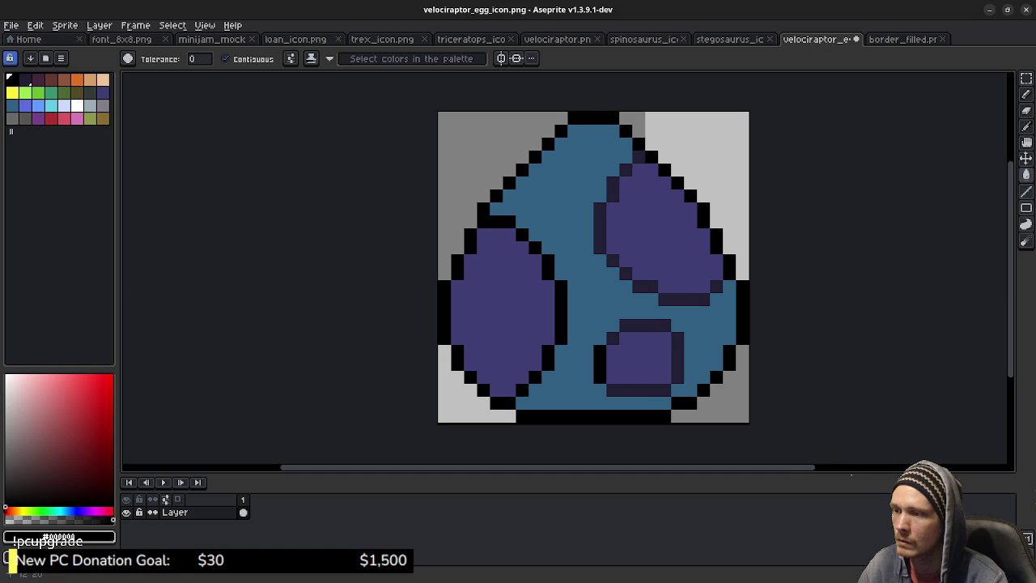
pyautogui.click(640, 390)
pyautogui.click(678, 377)
pyautogui.click(678, 352)
pyautogui.click(665, 326)
pyautogui.click(640, 325)
pyautogui.click(614, 339)
pyautogui.click(652, 287)
pyautogui.click(640, 286)
pyautogui.click(685, 300)
pyautogui.click(613, 261)
pyautogui.click(600, 228)
pyautogui.click(613, 183)
pyautogui.click(626, 170)
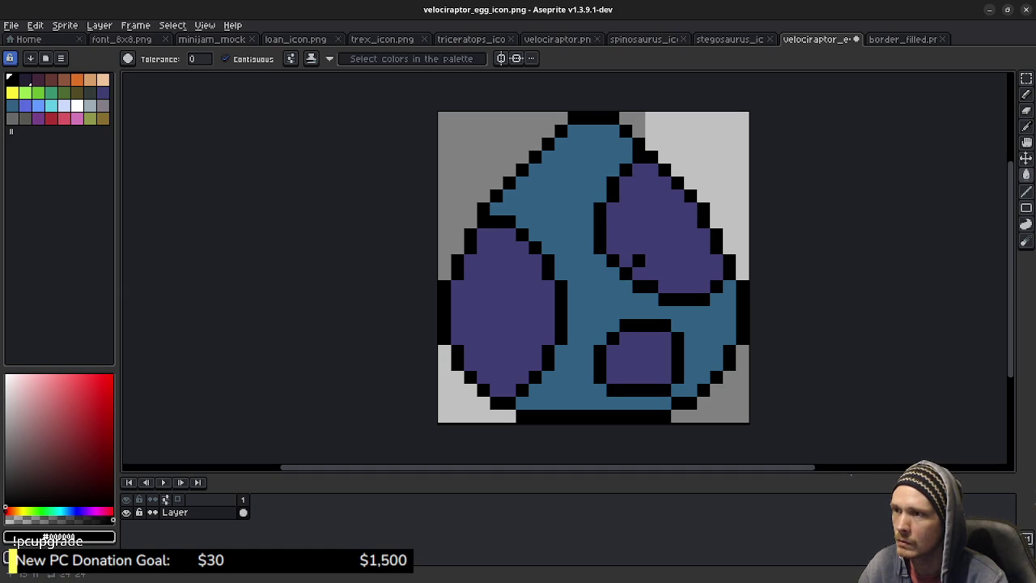
# Turn two stray black pixels in the upper-right spot back to purple
pyautogui.click(639, 261)
pyautogui.click(620, 261)
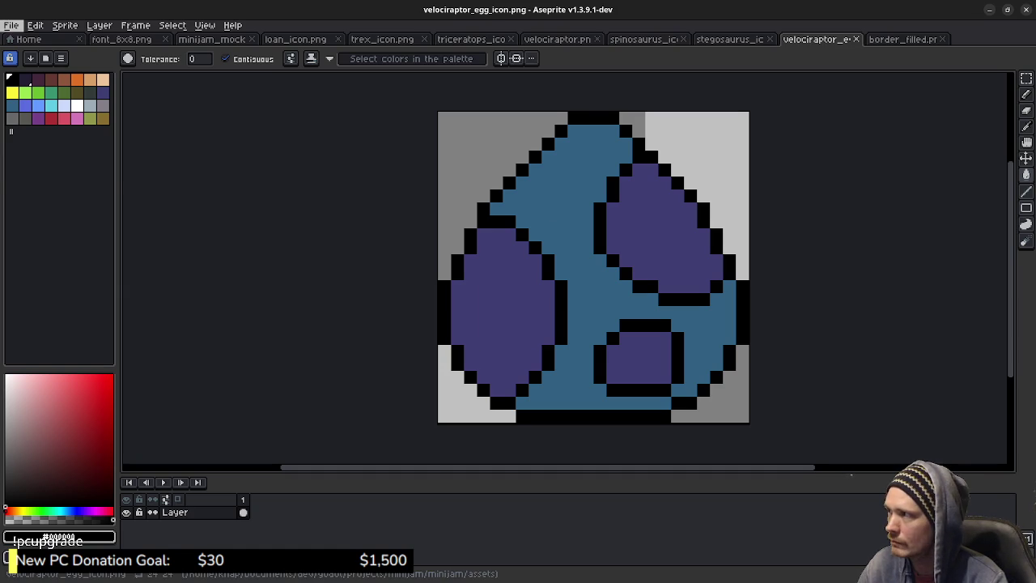
pyautogui.click(12, 25)
pyautogui.press('Escape')
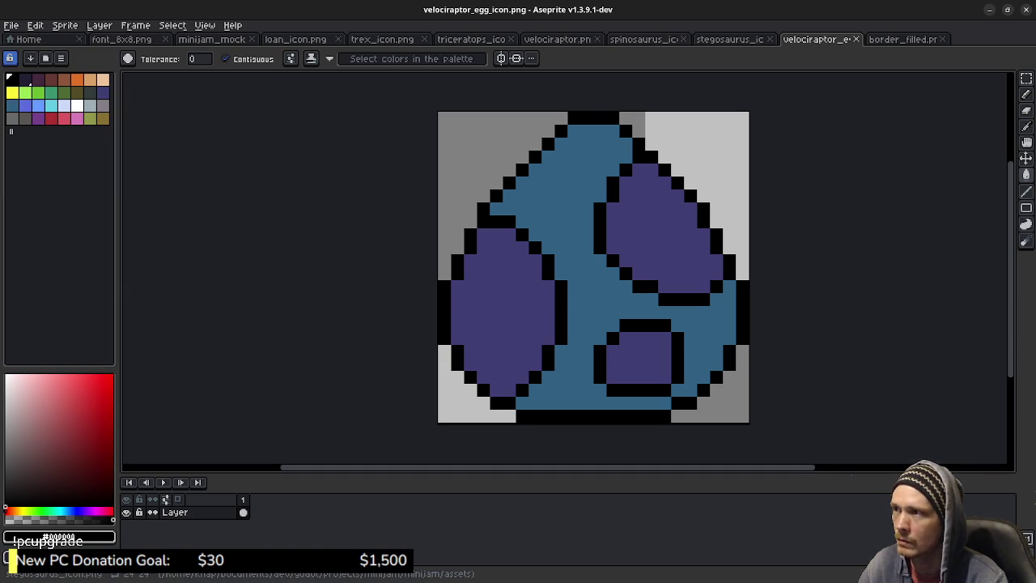
pyautogui.click(11, 25)
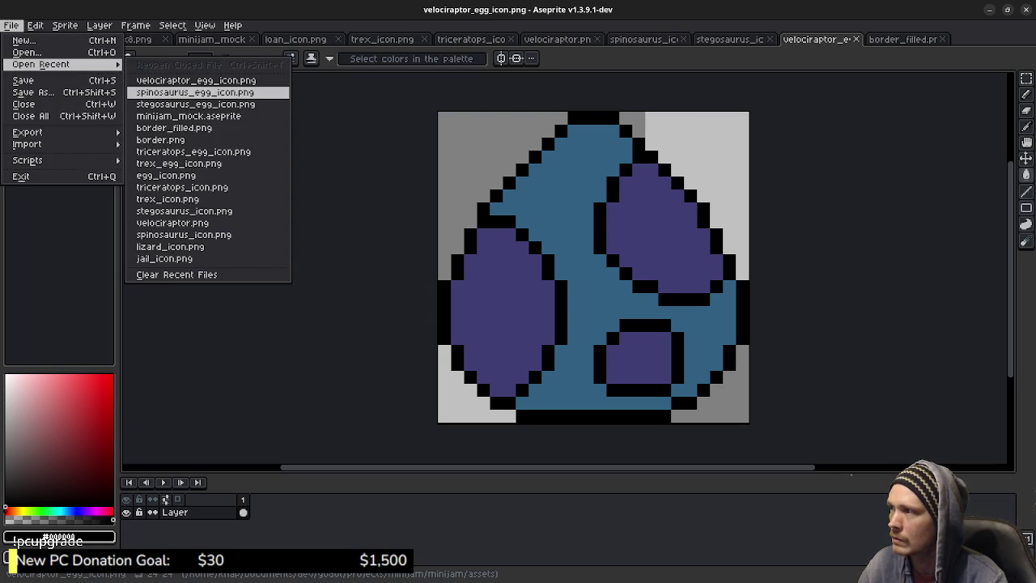
# Reopen spinosaurus_egg_icon.png and fill the right spot's navy outline with black
pyautogui.click(195, 92)
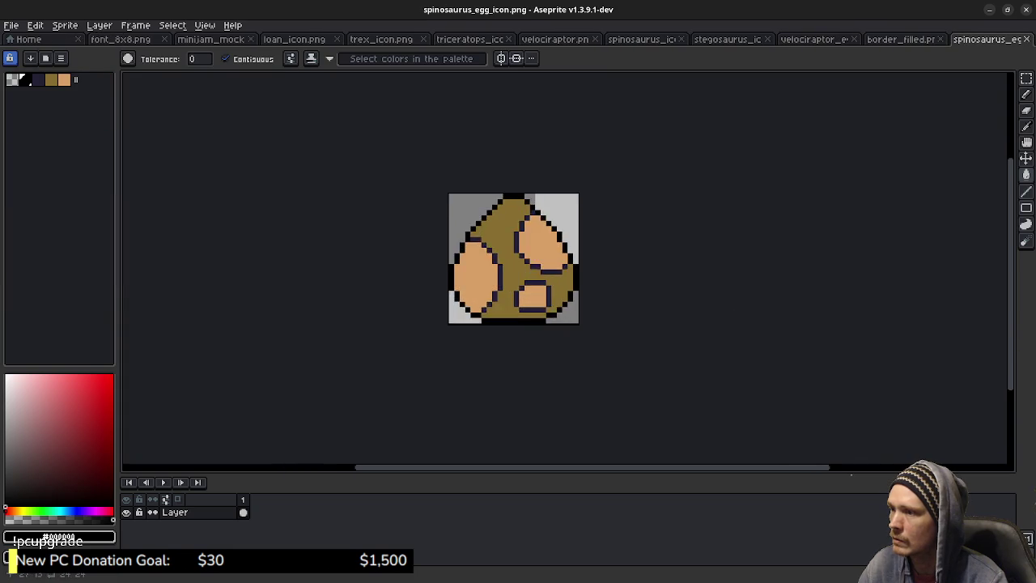
pyautogui.press('i')
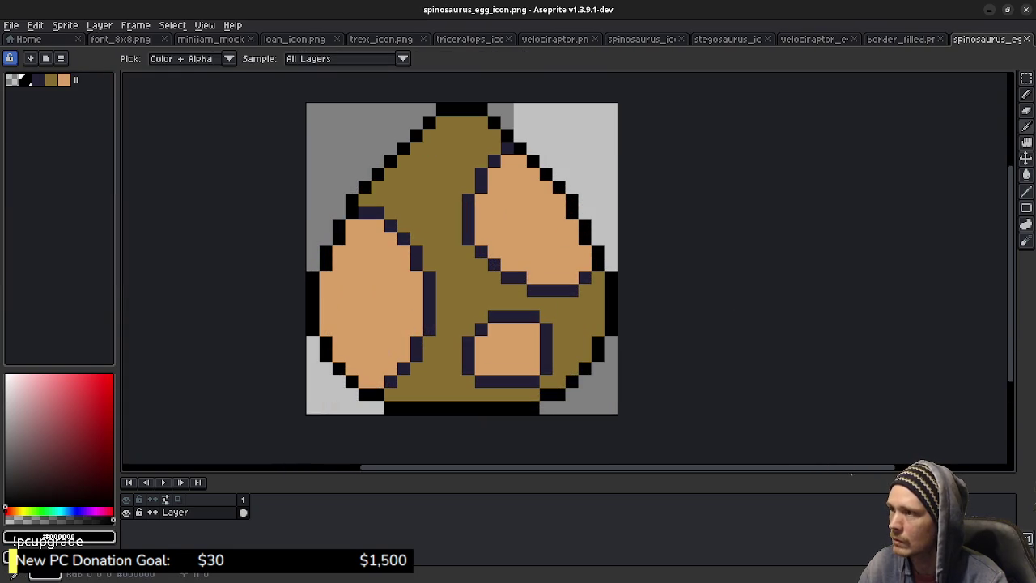
pyautogui.press('w')
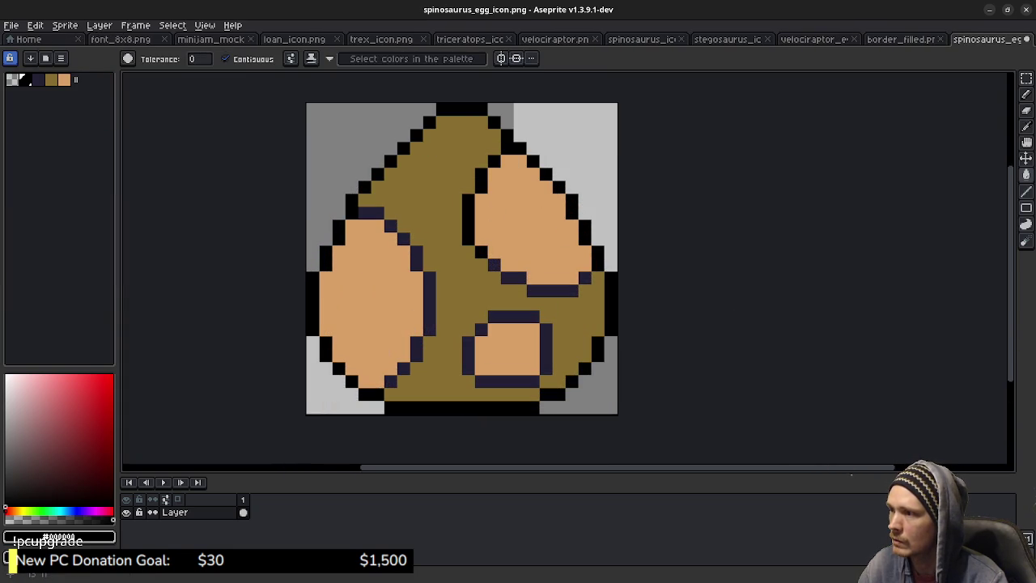
pyautogui.click(534, 277)
pyautogui.hotkey('ctrl', 'z')
pyautogui.press('g')
pyautogui.click(546, 292)
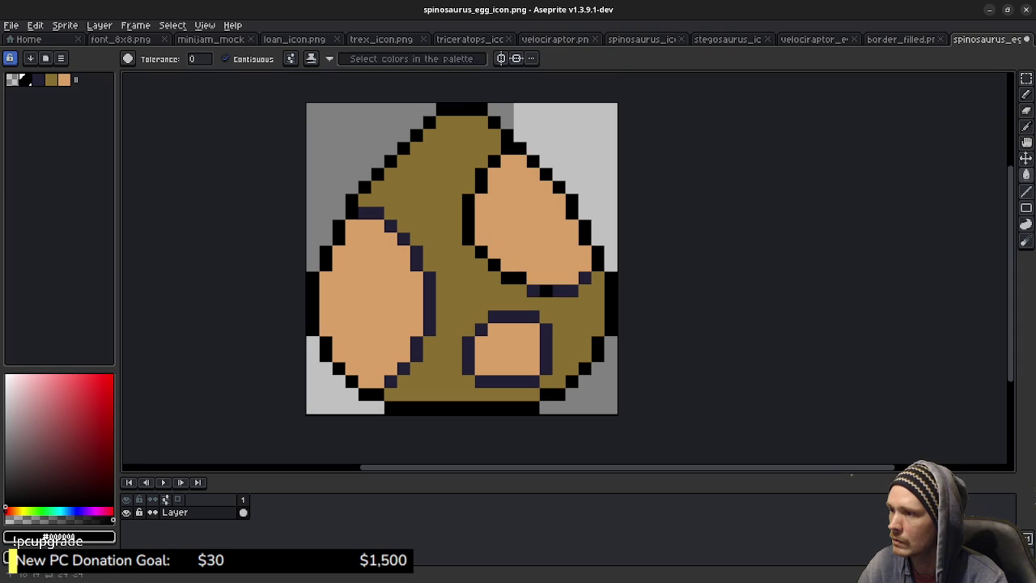
pyautogui.click(585, 278)
# Fill the small spot's navy outline with black on all sides
pyautogui.click(546, 348)
pyautogui.click(514, 317)
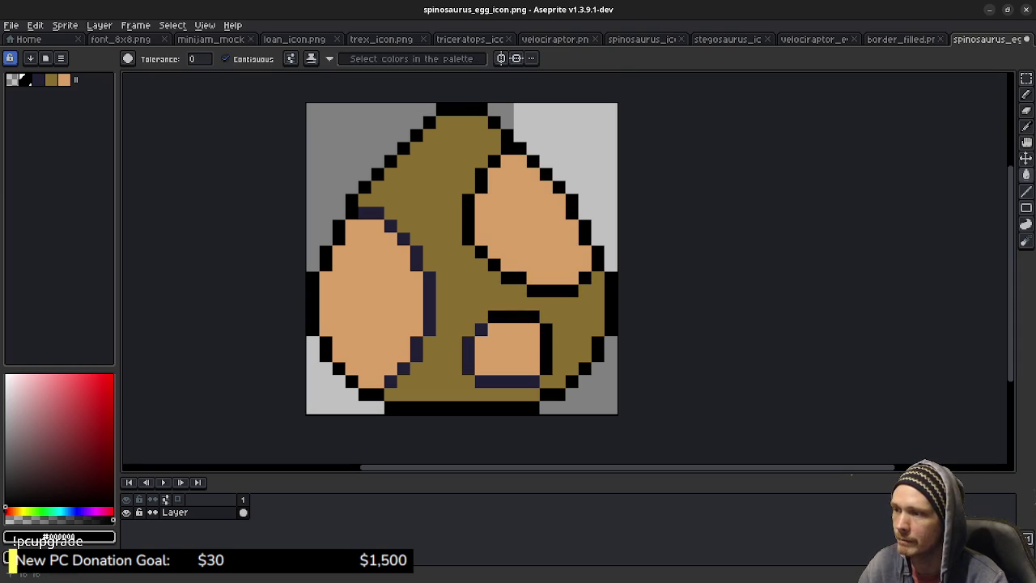
pyautogui.click(454, 354)
pyautogui.hotkey('ctrl', 'z')
pyautogui.press('g')
pyautogui.click(468, 357)
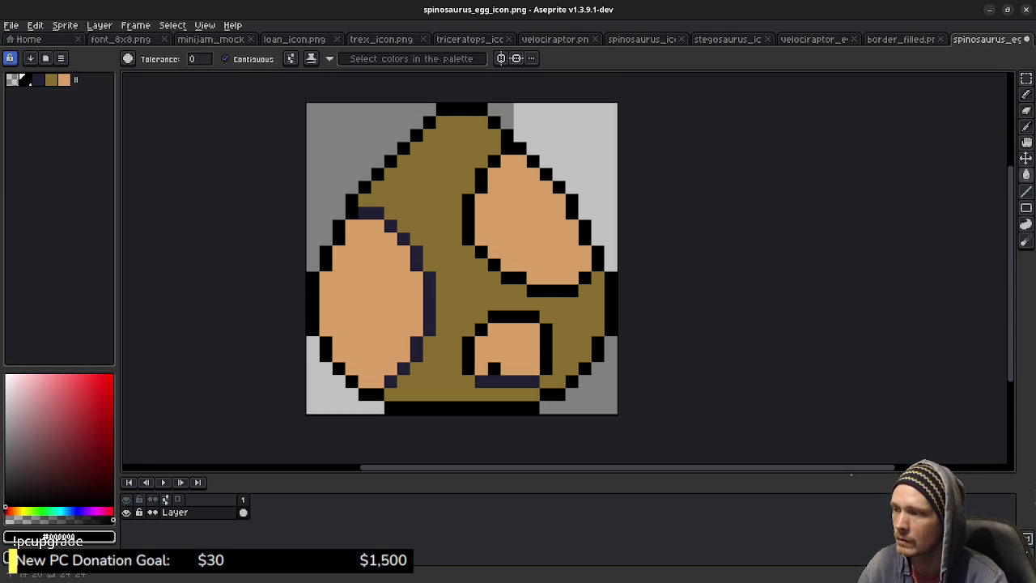
pyautogui.click(507, 381)
# Blacken the left spot's navy outline, then save and close the icon
pyautogui.click(403, 369)
pyautogui.click(417, 356)
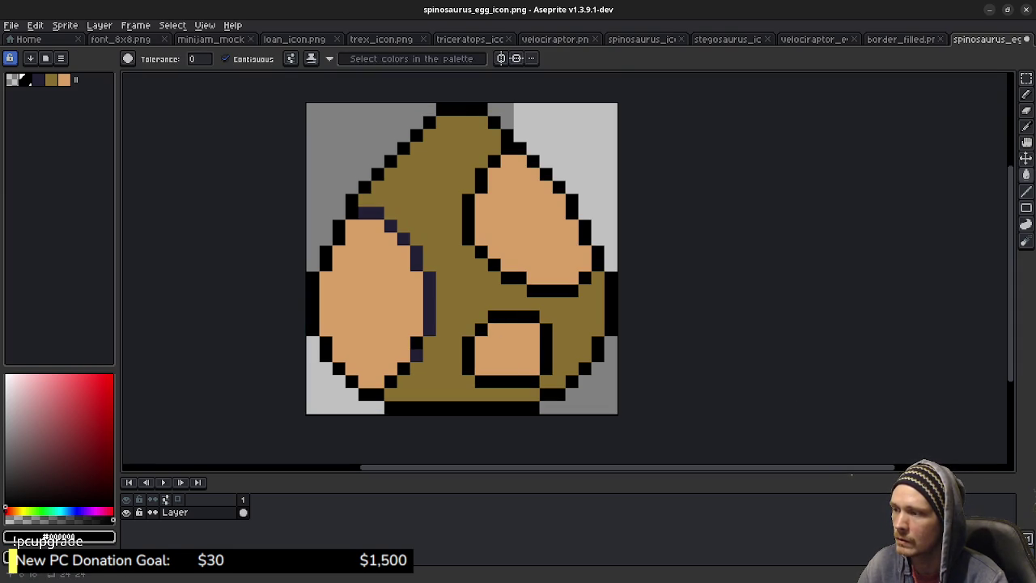
pyautogui.click(430, 304)
pyautogui.click(417, 259)
pyautogui.click(404, 239)
pyautogui.click(391, 226)
pyautogui.click(377, 213)
pyautogui.click(365, 213)
pyautogui.hotkey('ctrl', 's')
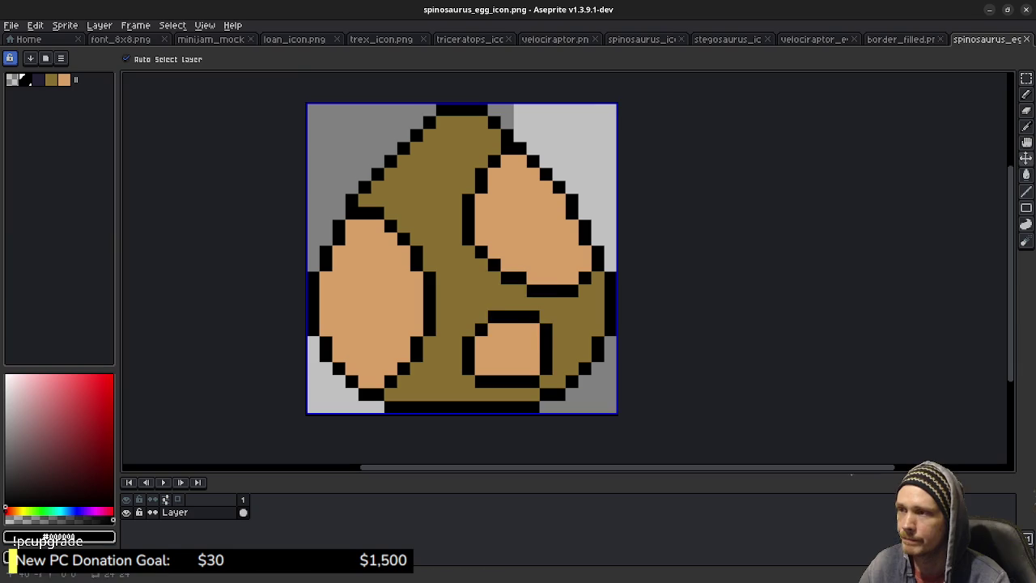
pyautogui.hotkey('ctrl', 'w')
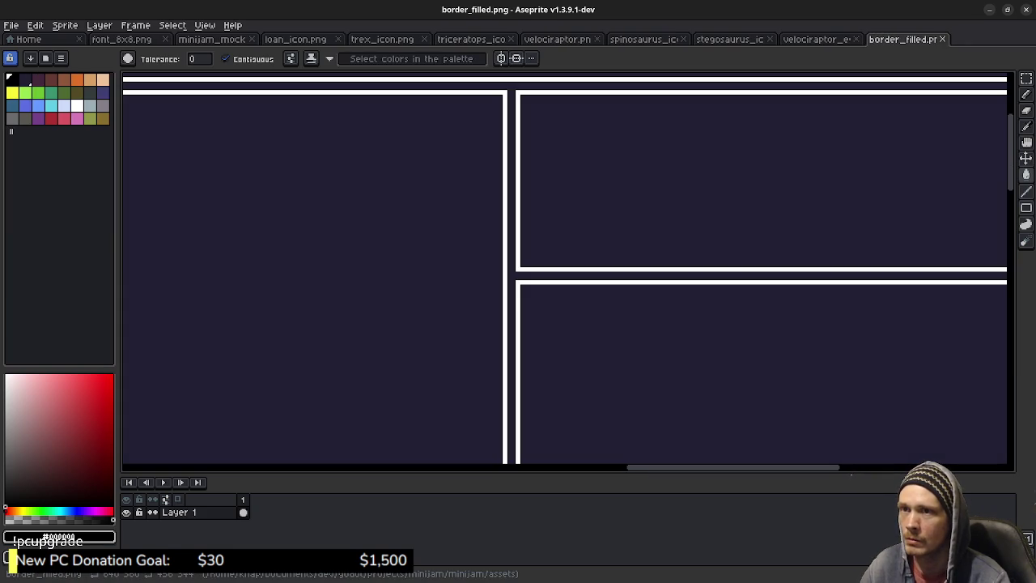
# Close border_filled.png and the velociraptor egg, then open stegosaurus_egg_icon.png from recent files
pyautogui.hotkey('ctrl', 'w')
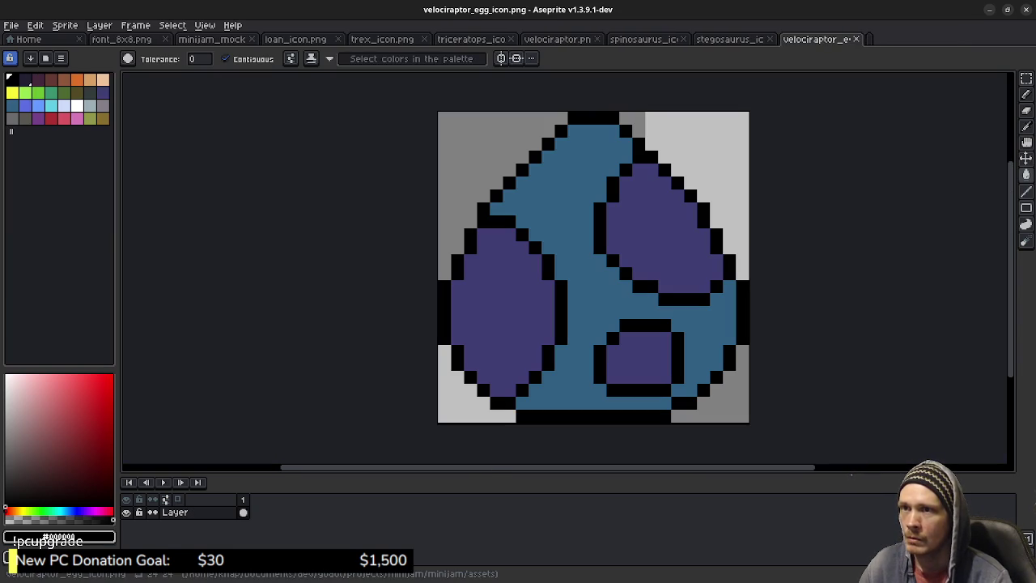
pyautogui.hotkey('ctrl', 'w')
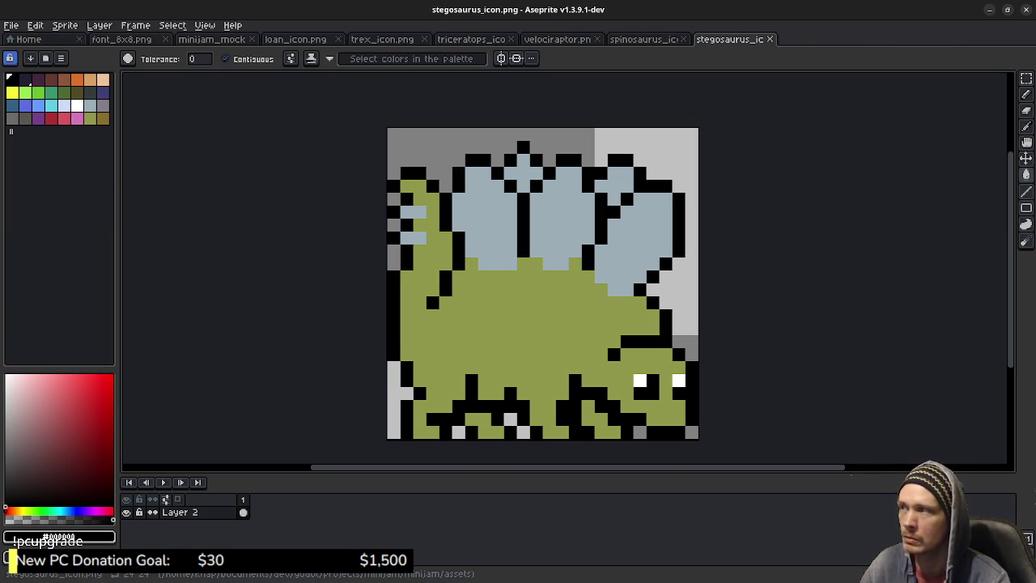
pyautogui.hotkey('alt', 'f')
pyautogui.press('Down')
pyautogui.press('Down')
pyautogui.press('Right')
pyautogui.press('Down')
pyautogui.press('Down')
pyautogui.press('Down')
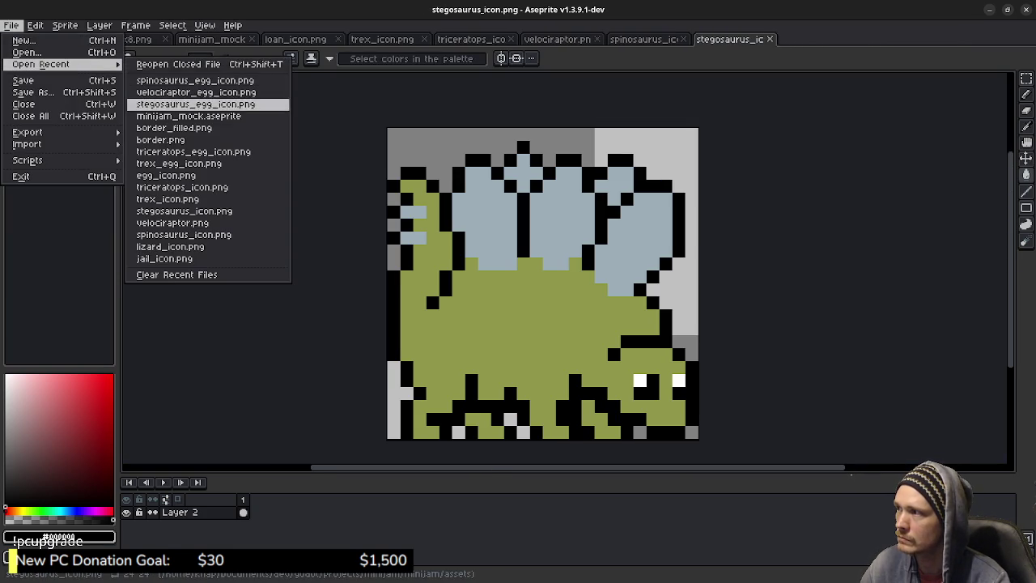
pyautogui.press('Return')
# Redraw the left, lower and upper-right spots' navy outlines in black with the pencil
pyautogui.scroll(4, 564, 269)
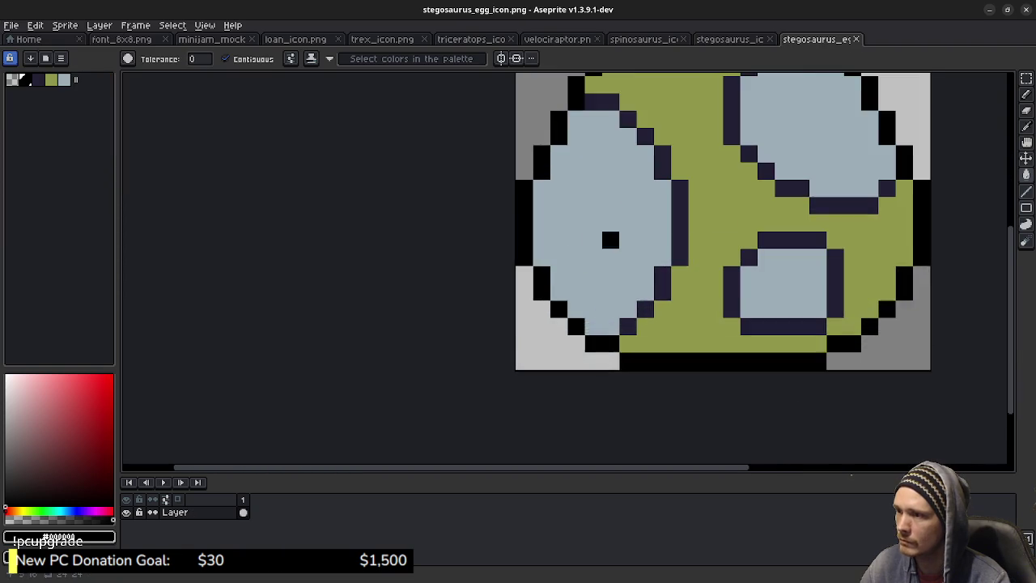
pyautogui.scroll(4, 563, 269)
pyautogui.moveTo(447, 242)
pyautogui.mouseDown()
pyautogui.moveTo(417, 253)
pyautogui.moveTo(434, 249)
pyautogui.moveTo(450, 336)
pyautogui.moveTo(399, 404)
pyautogui.mouseUp()
pyautogui.click(364, 180)
pyautogui.click(398, 197)
pyautogui.click(502, 370)
pyautogui.moveTo(502, 353)
pyautogui.mouseDown()
pyautogui.moveTo(519, 387)
pyautogui.moveTo(589, 404)
pyautogui.moveTo(606, 335)
pyautogui.moveTo(536, 319)
pyautogui.moveTo(519, 335)
pyautogui.mouseUp()
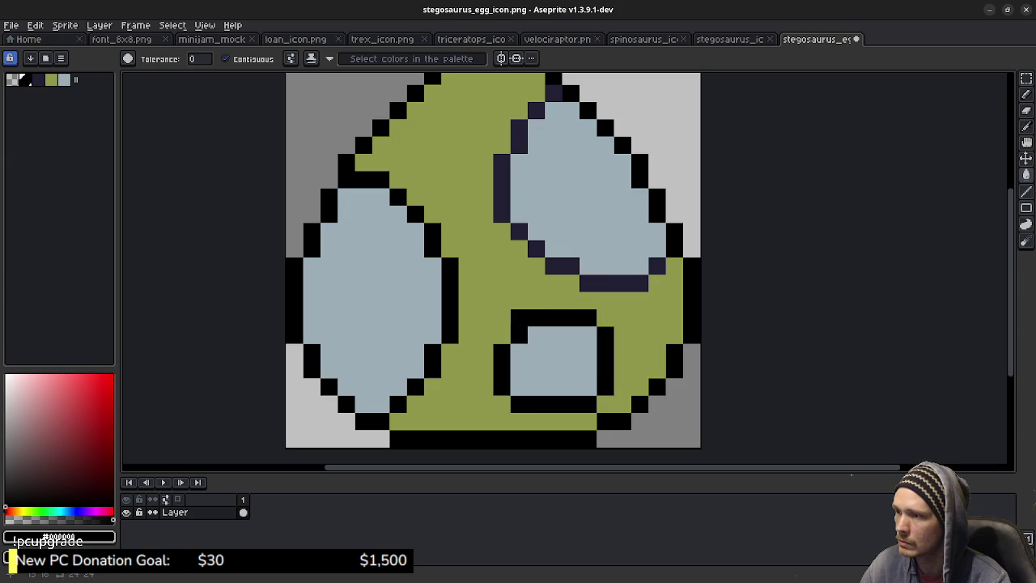
pyautogui.moveTo(639, 283); pyautogui.dragTo(588, 283)
pyautogui.moveTo(658, 266)
pyautogui.mouseDown()
pyautogui.moveTo(536, 249)
pyautogui.moveTo(519, 232)
pyautogui.moveTo(501, 162)
pyautogui.moveTo(554, 93)
pyautogui.mouseUp()
# Save and close the stegosaurus egg icon
pyautogui.hotkey('ctrl', 's')
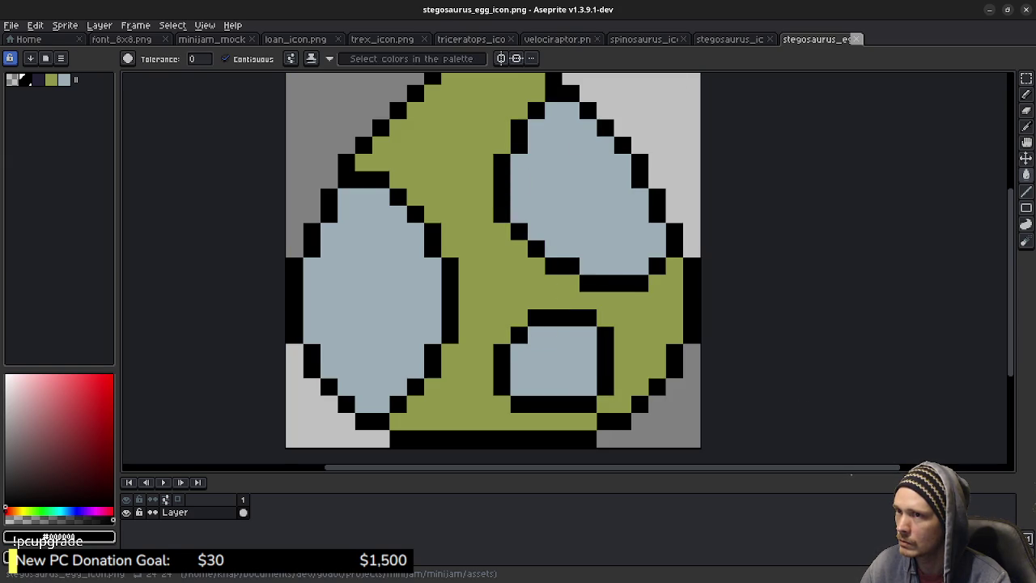
pyautogui.click(856, 39)
pyautogui.click(12, 25)
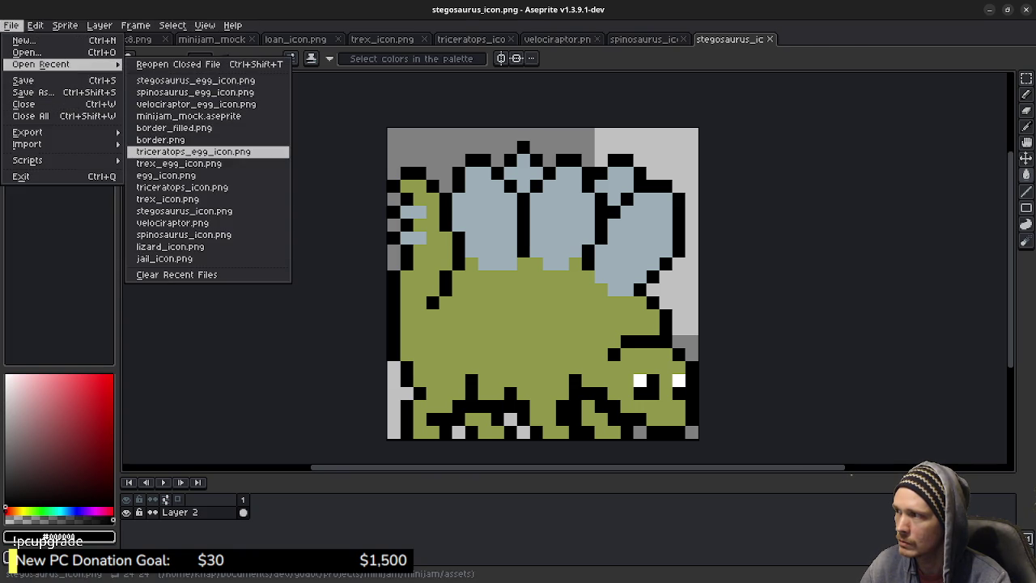
# Open triceratops_egg_icon.png and reopen stegosaurus_egg_icon.png as a template
pyautogui.click(193, 152)
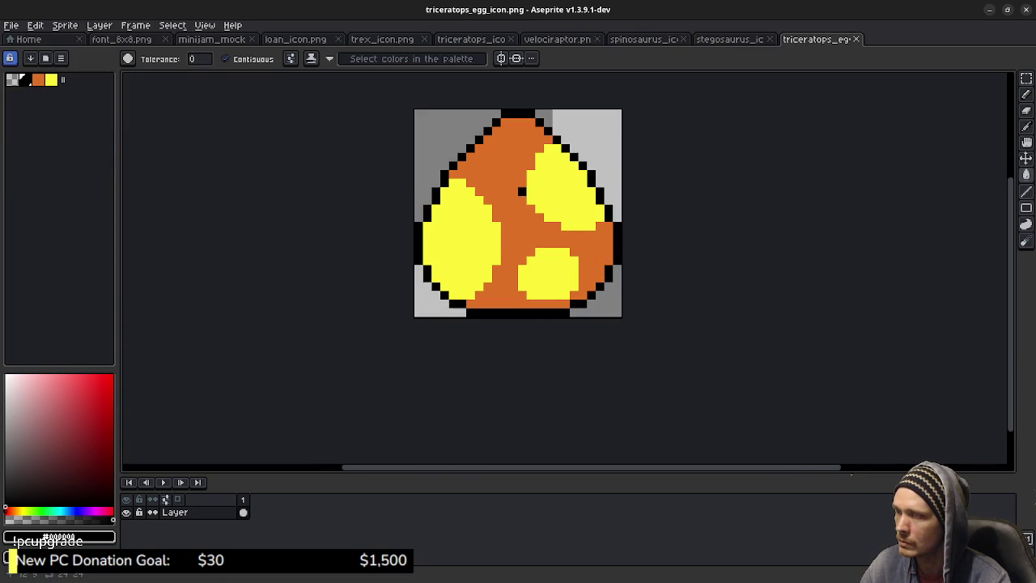
pyautogui.scroll(1, 543, 243)
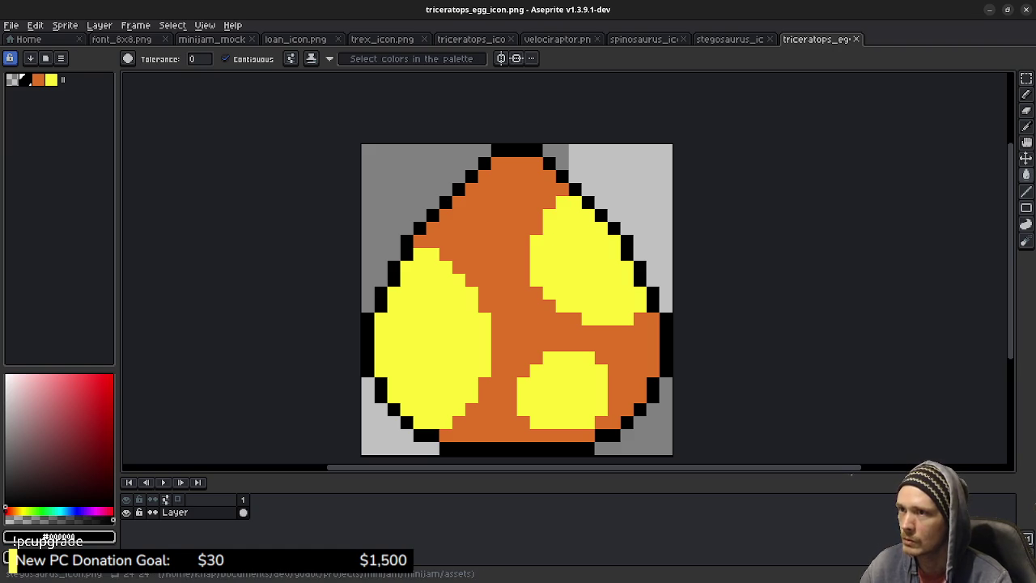
pyautogui.click(11, 25)
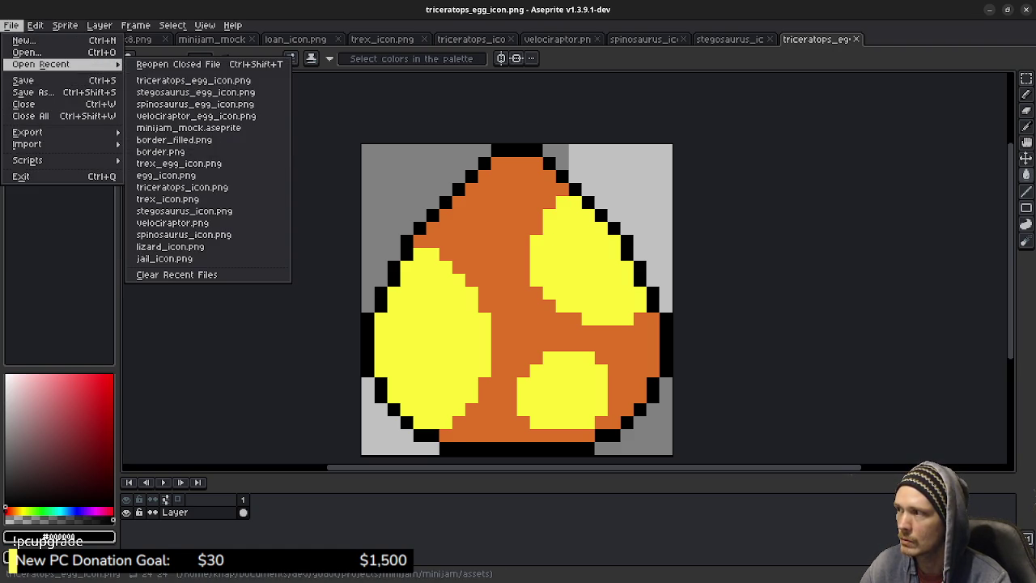
pyautogui.click(195, 92)
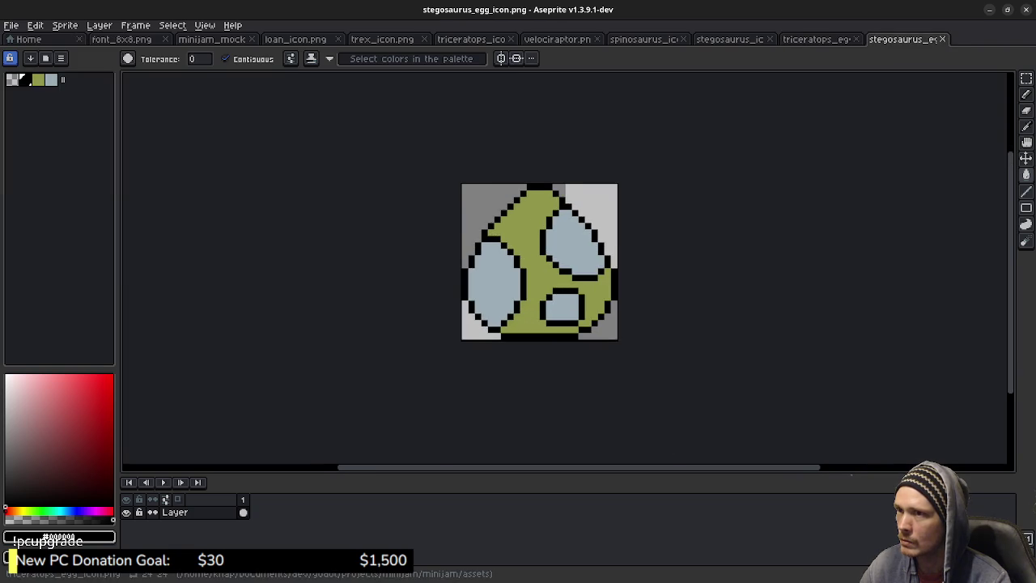
pyautogui.hotkey('ctrl', 'shift', 'Tab')
# Recolour the egg body orange and its three spots yellow, sampled from the triceratops egg
pyautogui.keyDown('alt'); pyautogui.click(539, 268); pyautogui.keyUp('alt')
pyautogui.hotkey('ctrl', 'Tab')
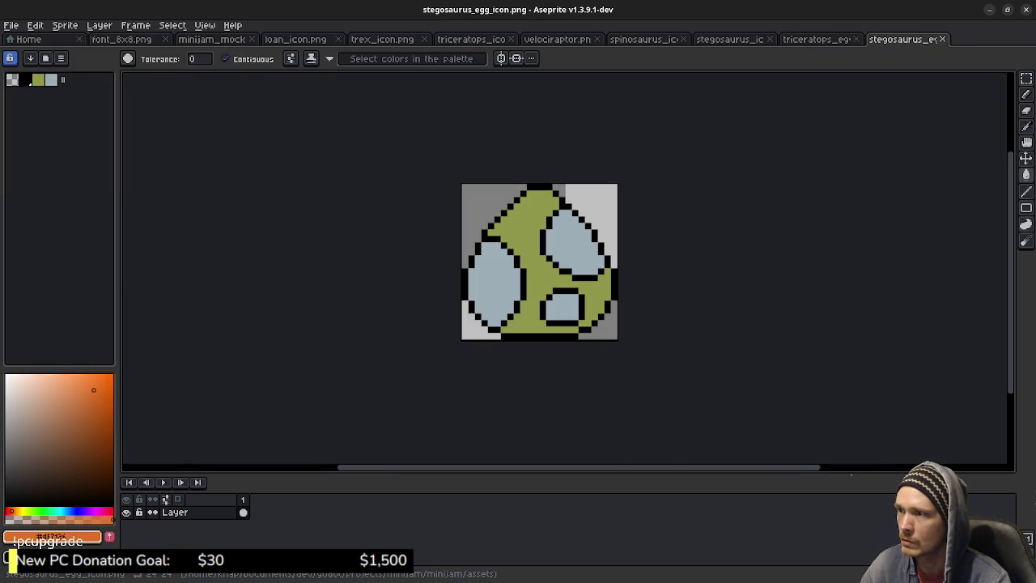
pyautogui.click(528, 259)
pyautogui.hotkey('ctrl', 'shift', 'Tab')
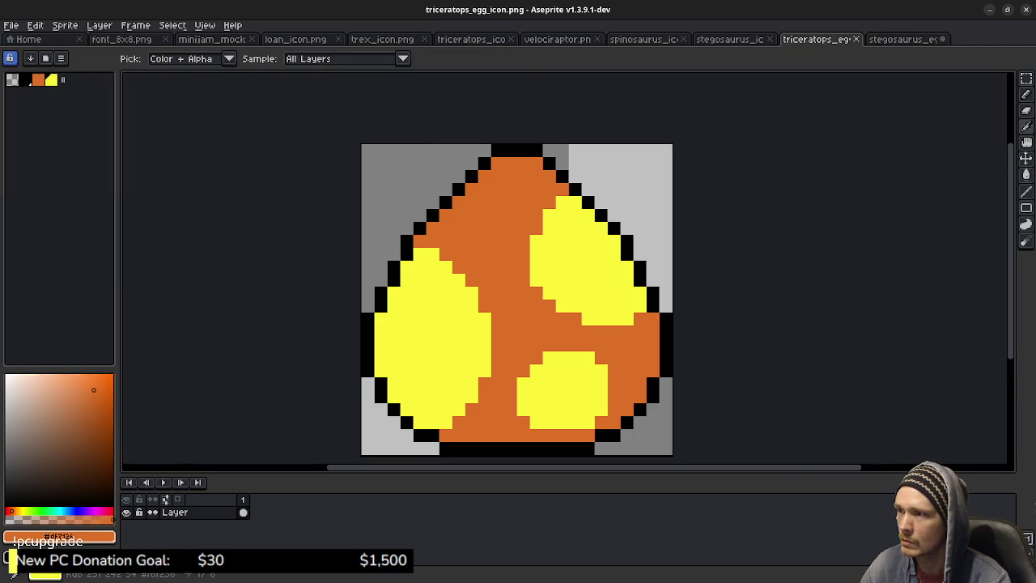
pyautogui.keyDown('alt'); pyautogui.click(567, 259); pyautogui.keyUp('alt')
pyautogui.hotkey('ctrl', 'Tab')
pyautogui.click(574, 238)
pyautogui.click(496, 280)
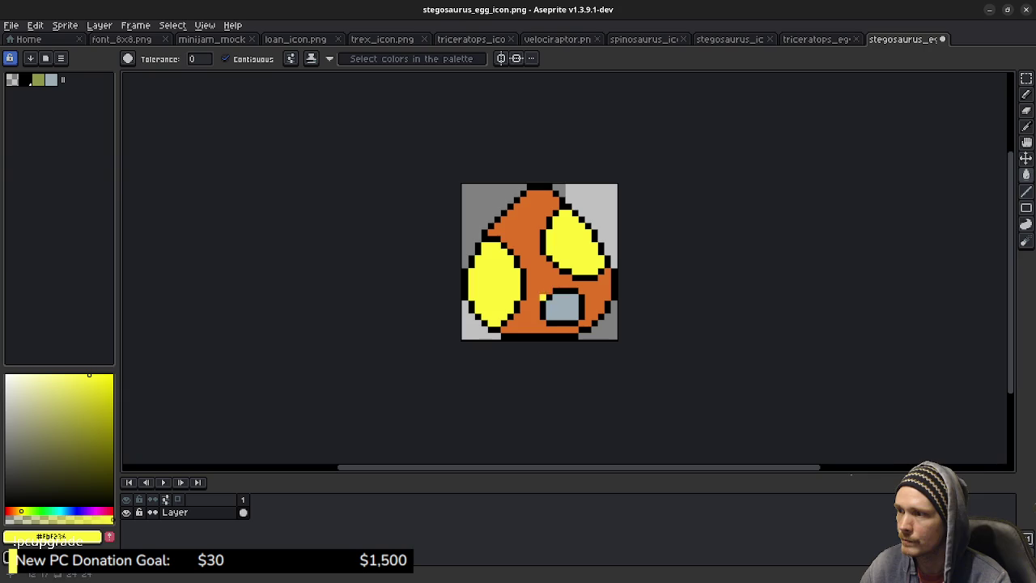
pyautogui.click(558, 306)
# Save the recoloured egg and compare it against the original triceratops egg
pyautogui.hotkey('ctrl', 's')
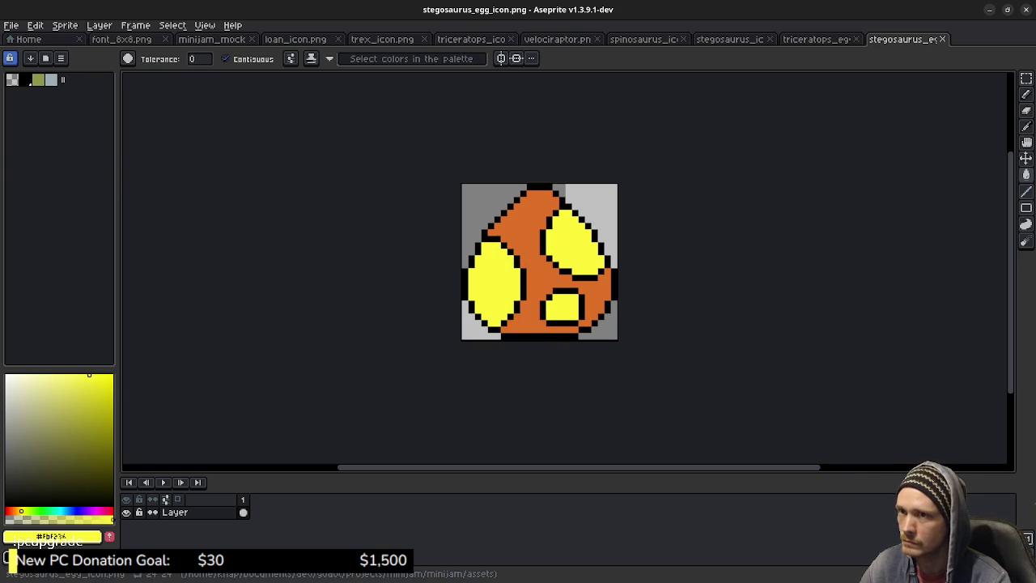
pyautogui.hotkey('ctrl', 'shift', 'Tab')
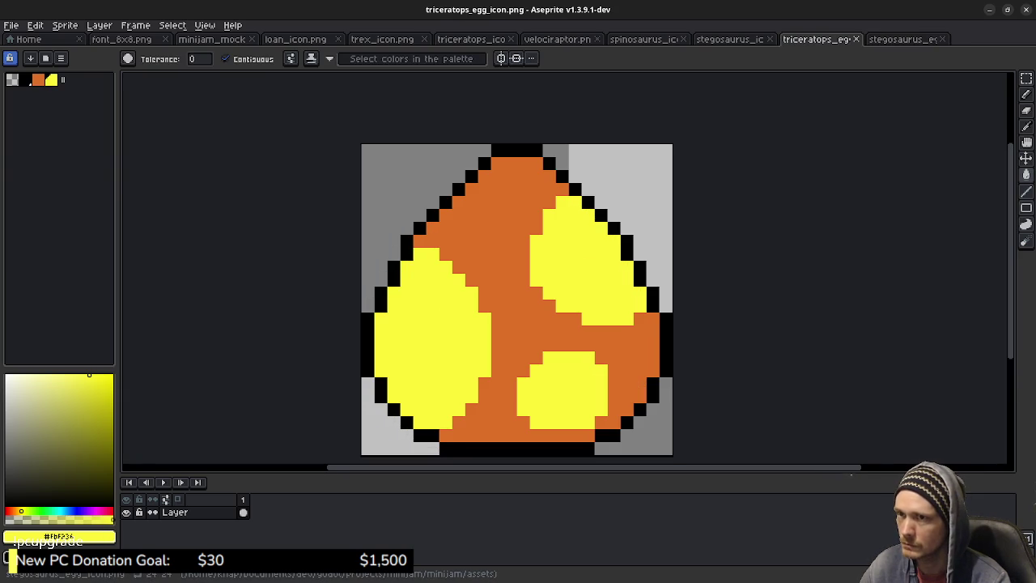
pyautogui.hotkey('ctrl', 'Tab')
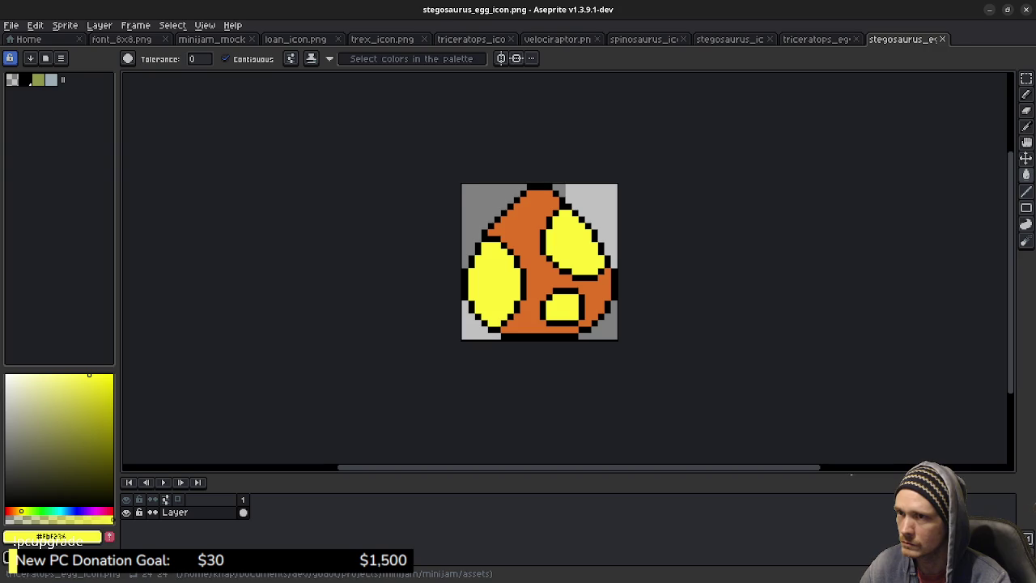
pyautogui.hotkey('ctrl', 'shift', 'Tab')
pyautogui.hotkey('ctrl', 'Tab')
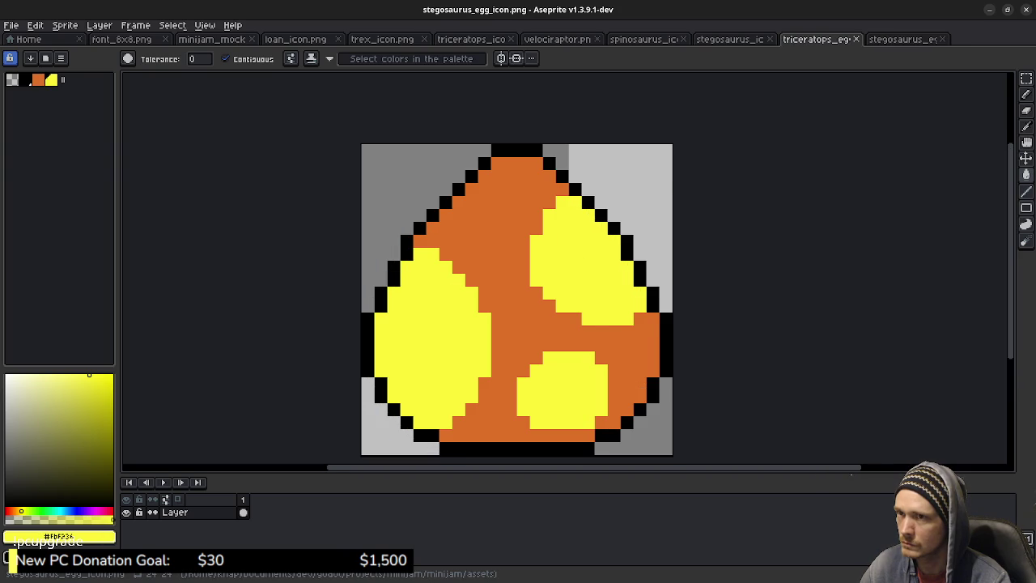
# Save the egg as triceratops_egg_icon.png, overwriting the old file, and close the old tab
pyautogui.click(12, 25)
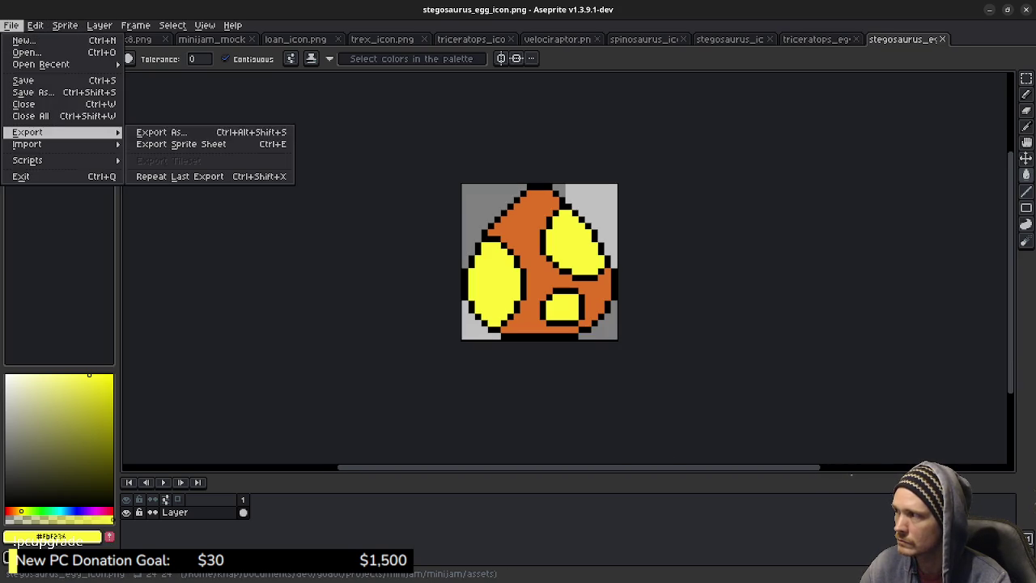
pyautogui.click(33, 92)
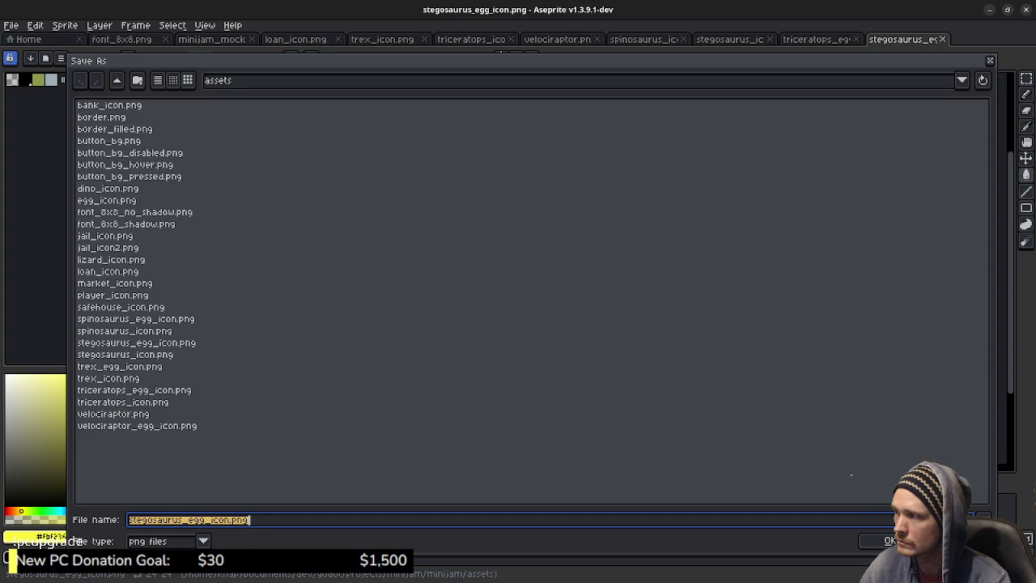
pyautogui.click(974, 390)
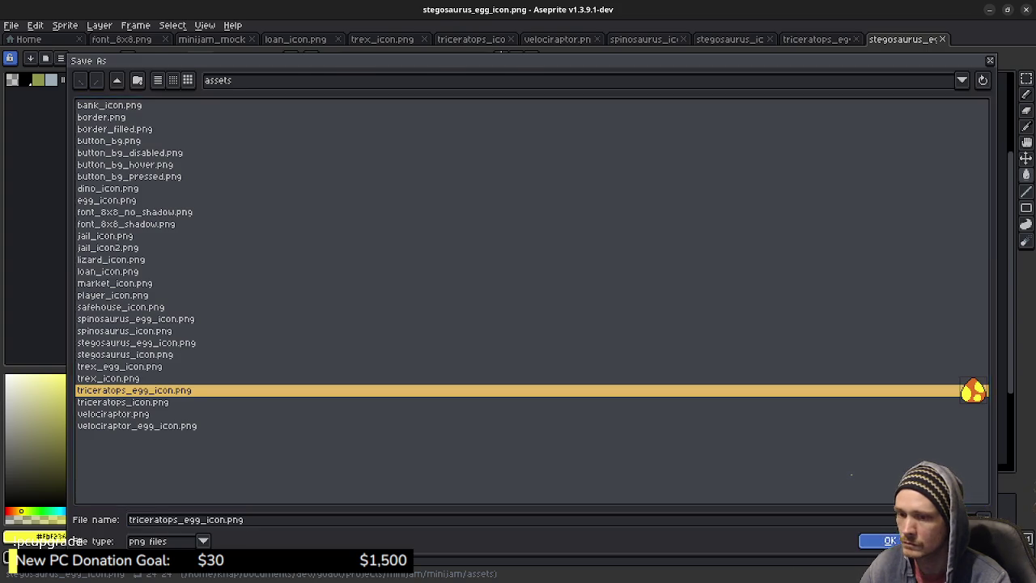
pyautogui.click(890, 540)
pyautogui.press('Return')
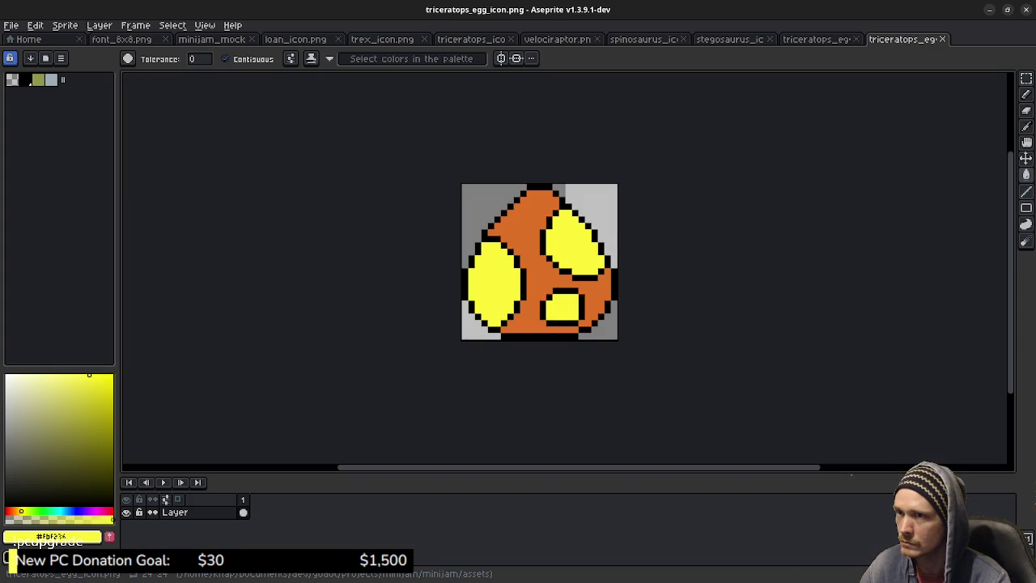
pyautogui.click(855, 39)
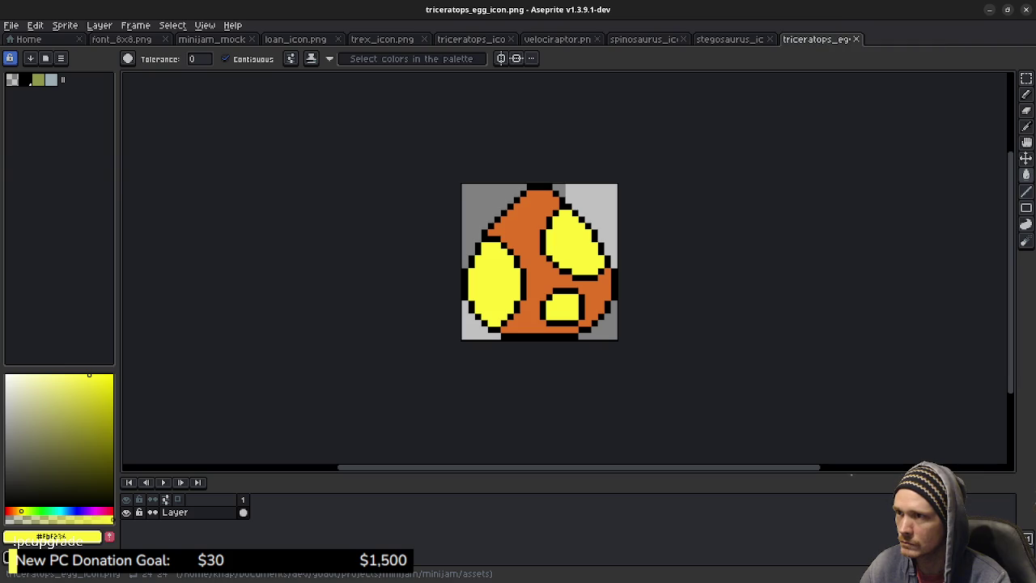
# Open trex_egg_icon.png and fill the orange egg's body dark green
pyautogui.click(11, 25)
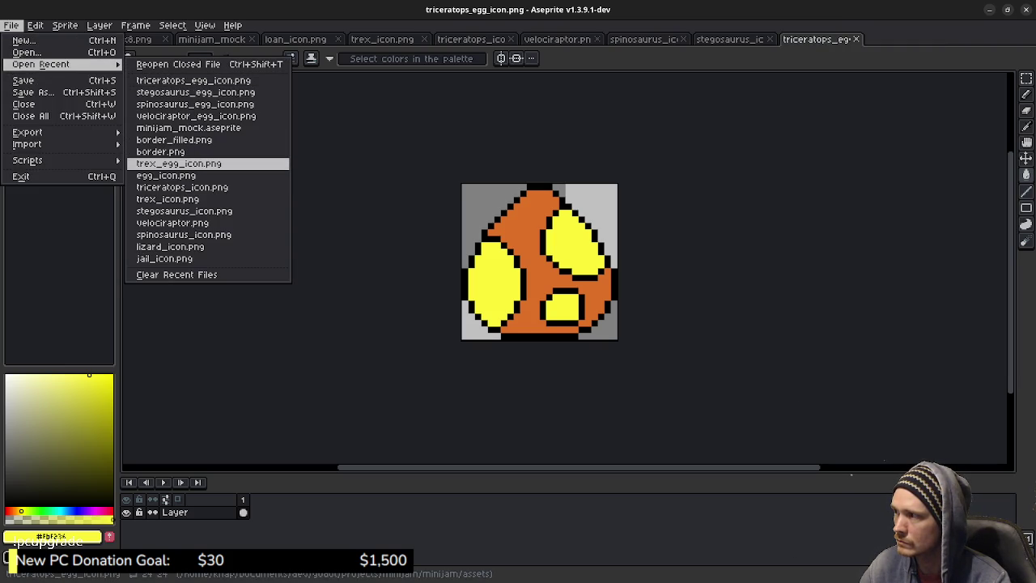
pyautogui.click(178, 164)
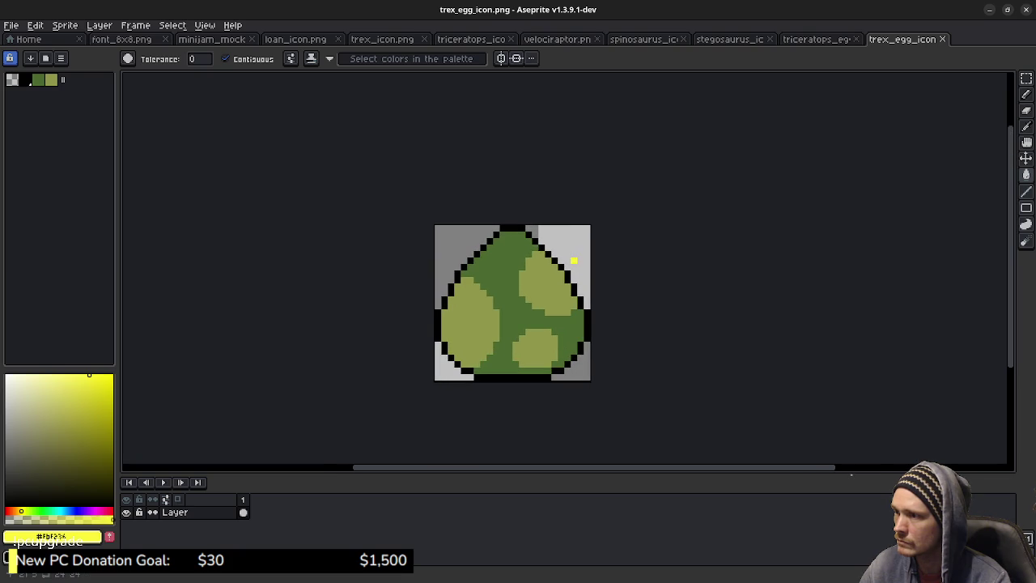
pyautogui.hotkey('ctrl', 'shift', 'Tab')
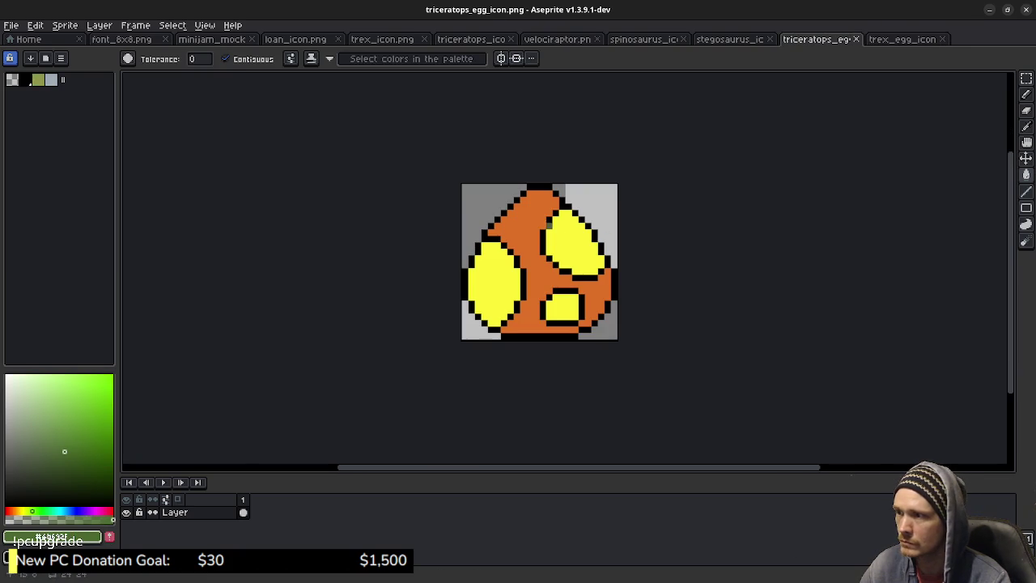
pyautogui.click(531, 268)
# Fill the egg's three spots with light olive sampled from the T-rex egg
pyautogui.hotkey('ctrl', 'Tab')
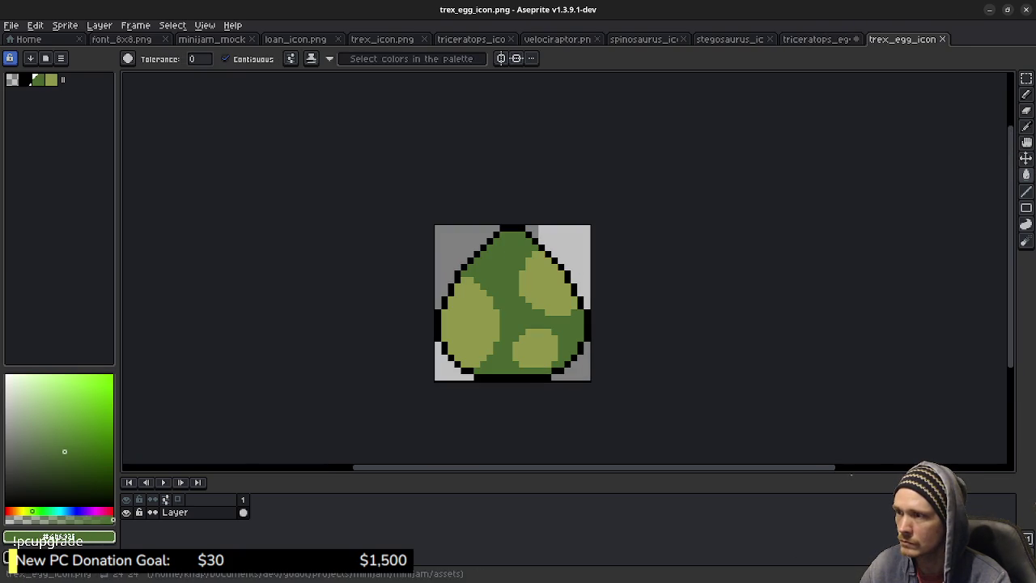
pyautogui.keyDown('alt'); pyautogui.click(469, 316); pyautogui.keyUp('alt')
pyautogui.hotkey('ctrl', 'shift', 'Tab')
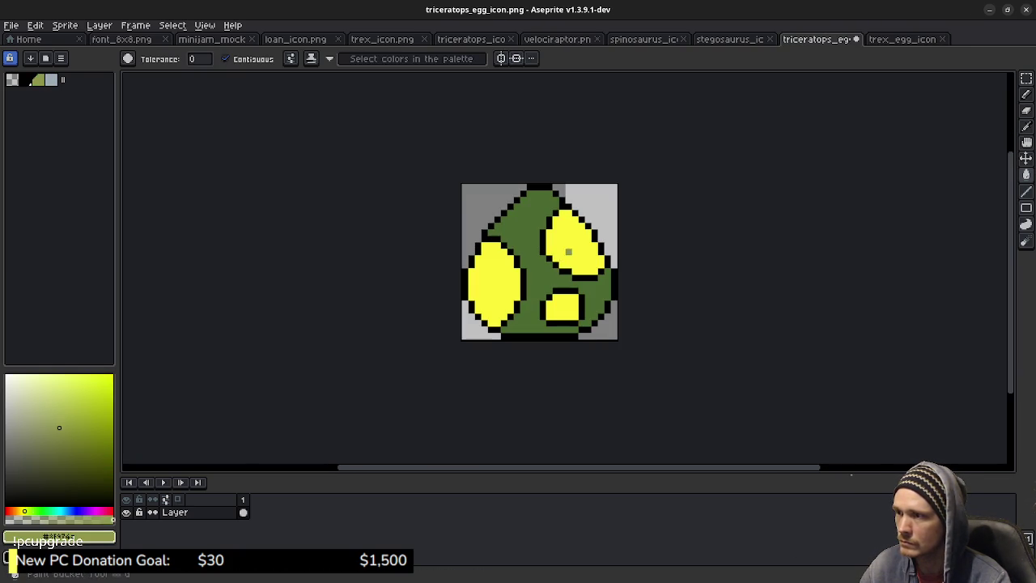
pyautogui.click(571, 243)
pyautogui.click(494, 283)
pyautogui.click(567, 309)
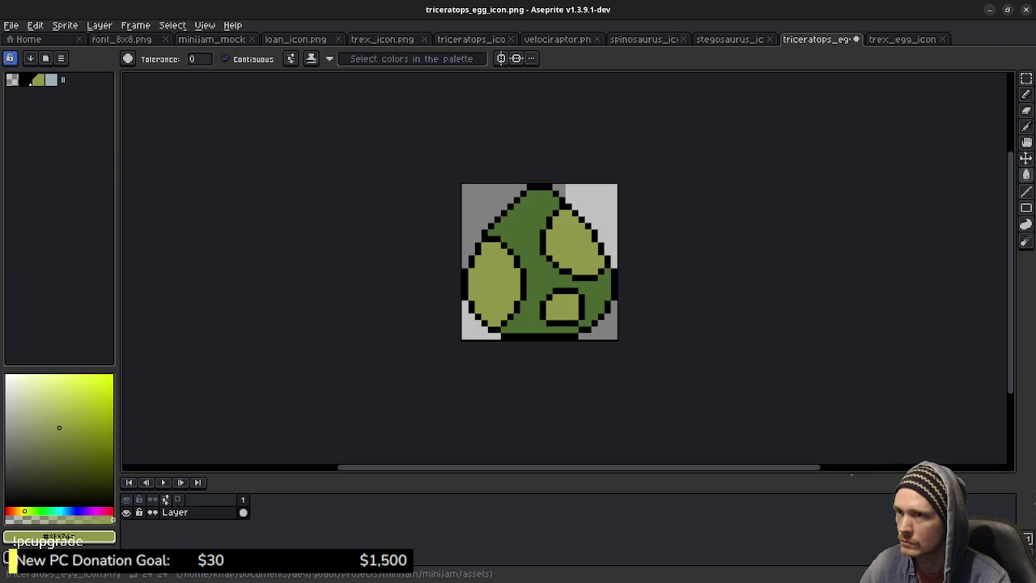
# Save the egg as trex_egg_icon.png, selecting the existing file as target
pyautogui.click(12, 26)
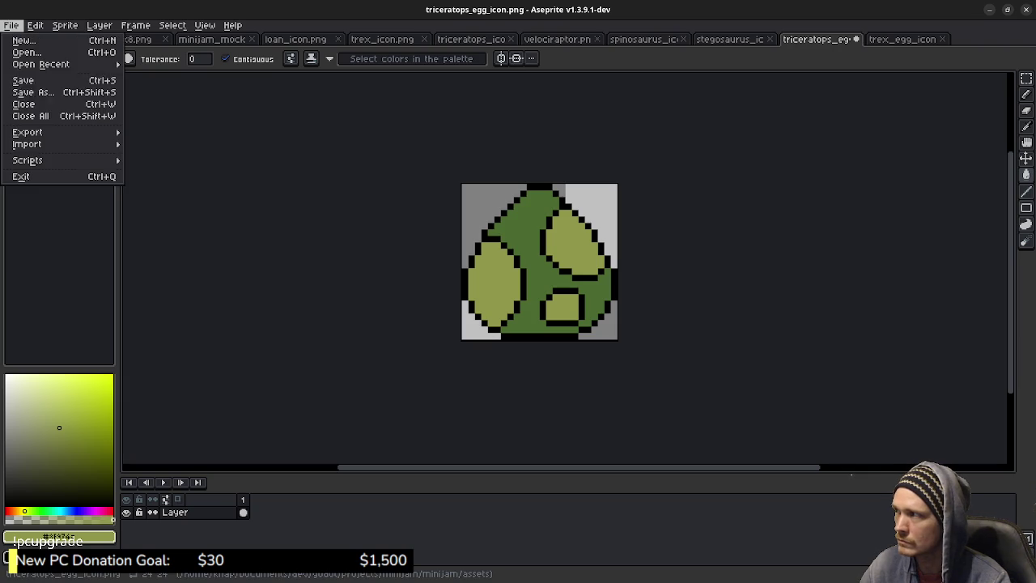
pyautogui.click(32, 92)
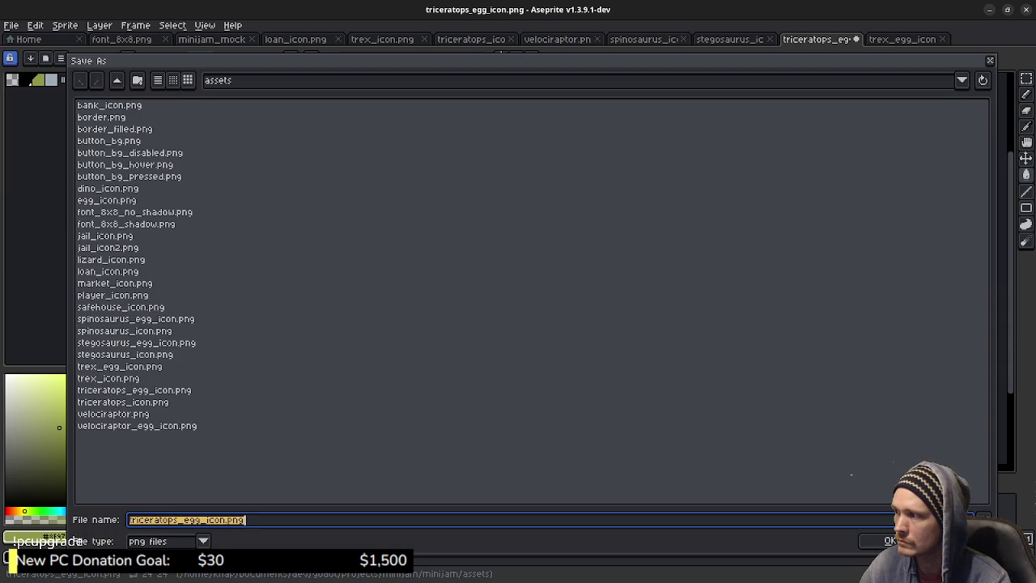
pyautogui.click(108, 378)
pyautogui.click(120, 367)
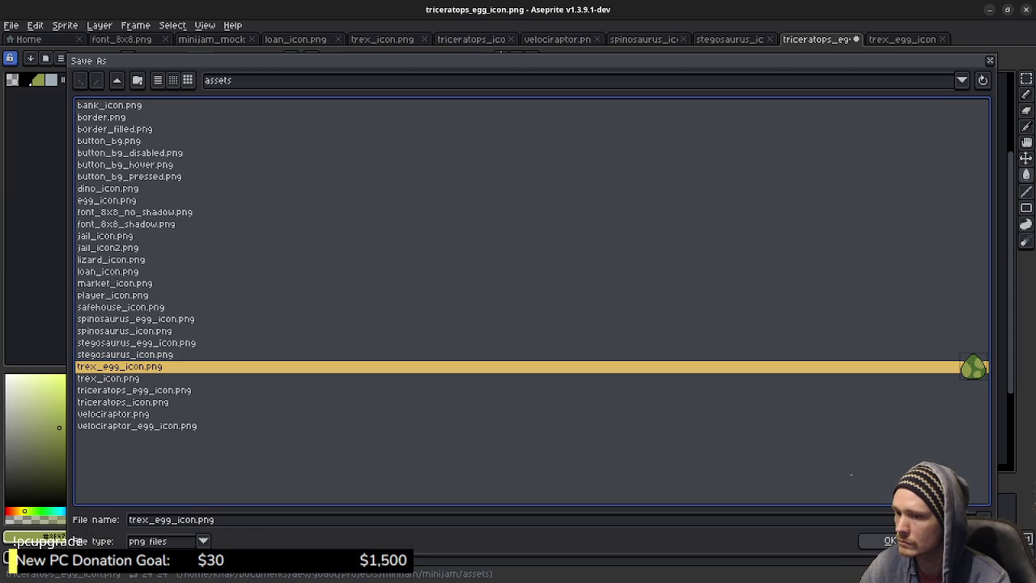
pyautogui.press('Return')
pyautogui.press('Return')
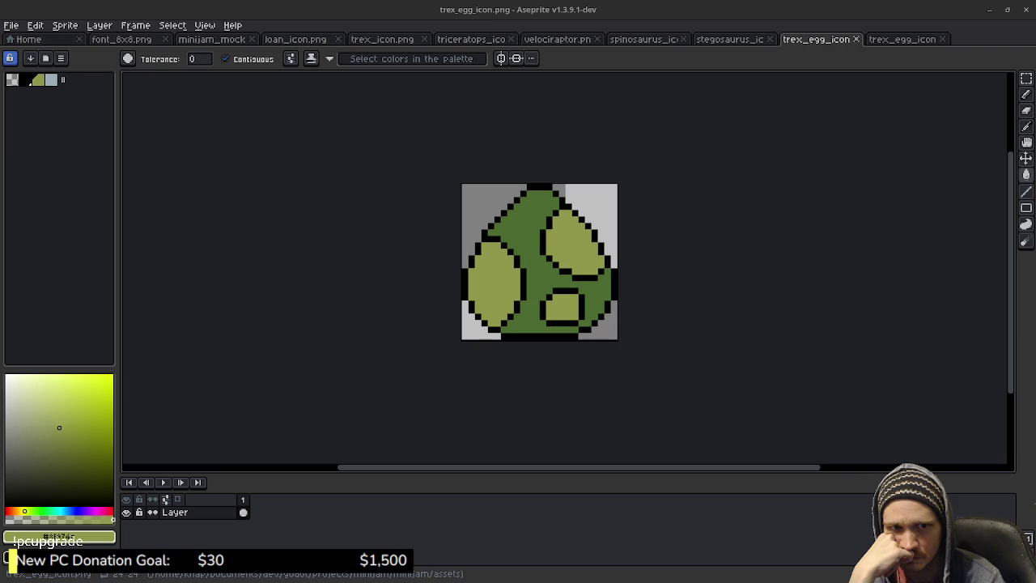
# Drag the blue egg preview window beside the orange and green egg previews
pyautogui.moveTo(782, 266); pyautogui.dragTo(291, 266)
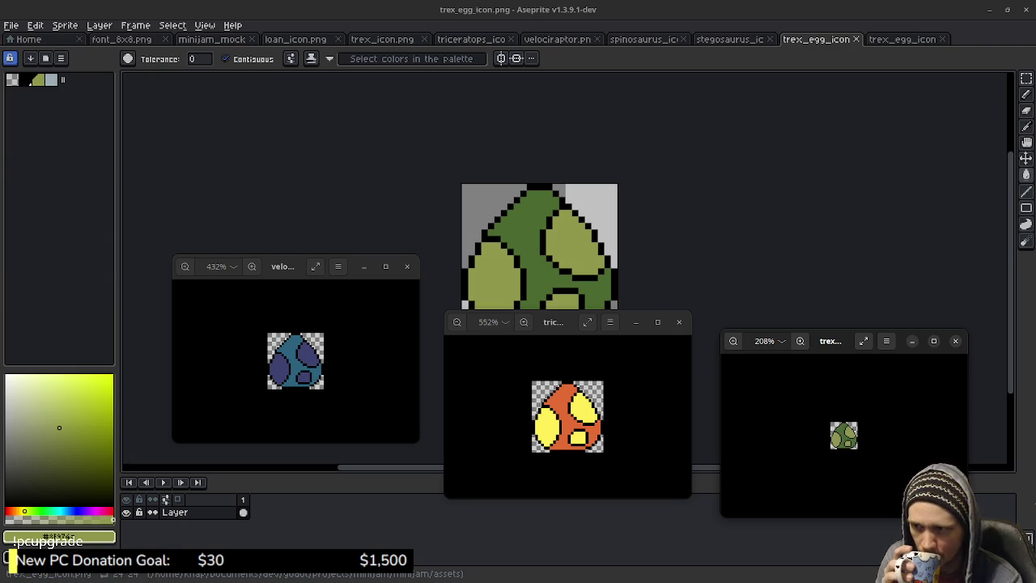
# Bring the trex_egg_icon.png sprite tab to the front in Aseprite
pyautogui.scroll(2, 844, 435)
pyautogui.scroll(2, 843, 435)
pyautogui.scroll(2, 844, 436)
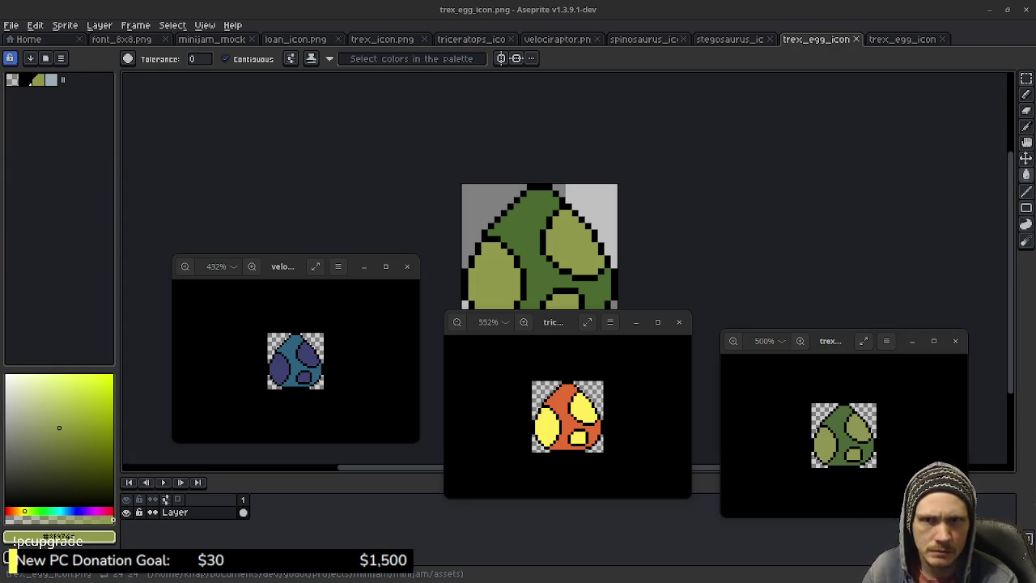
pyautogui.click(728, 39)
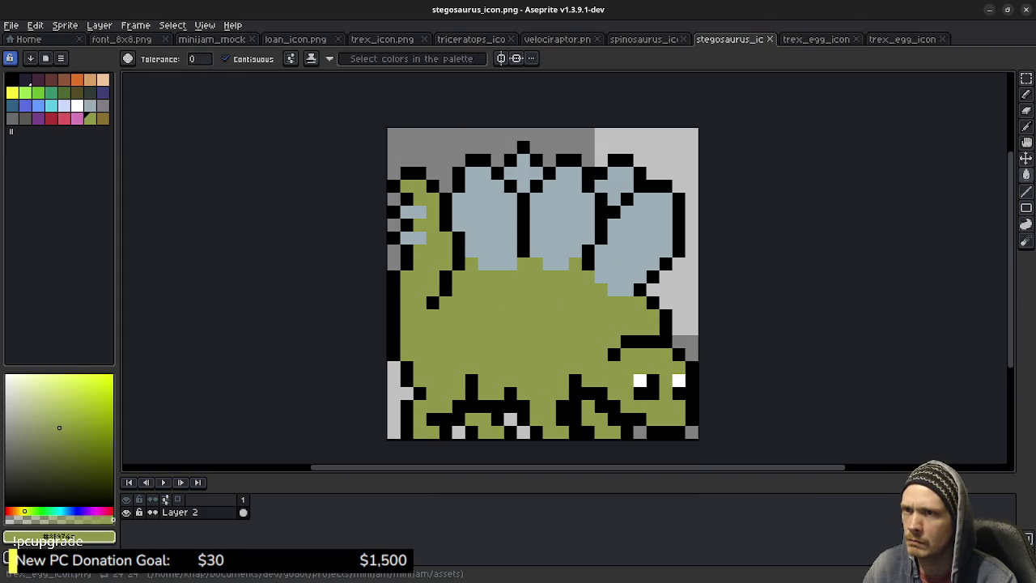
pyautogui.click(816, 38)
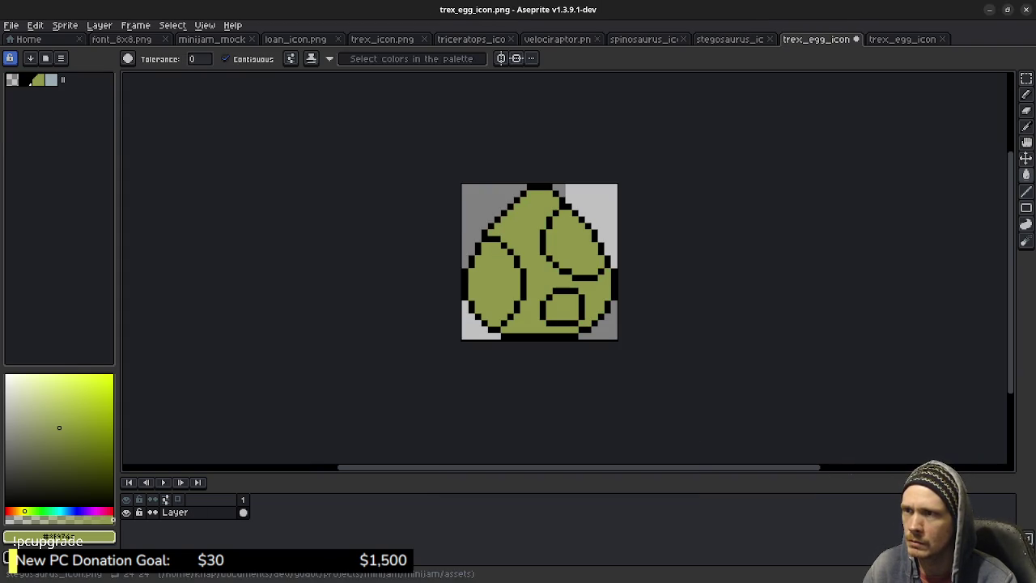
# Fill the egg's three spots light blue like the stegosaurus plates
pyautogui.hotkey('ctrl', 'shift', 'Tab')
pyautogui.hotkey('ctrl', 'Tab')
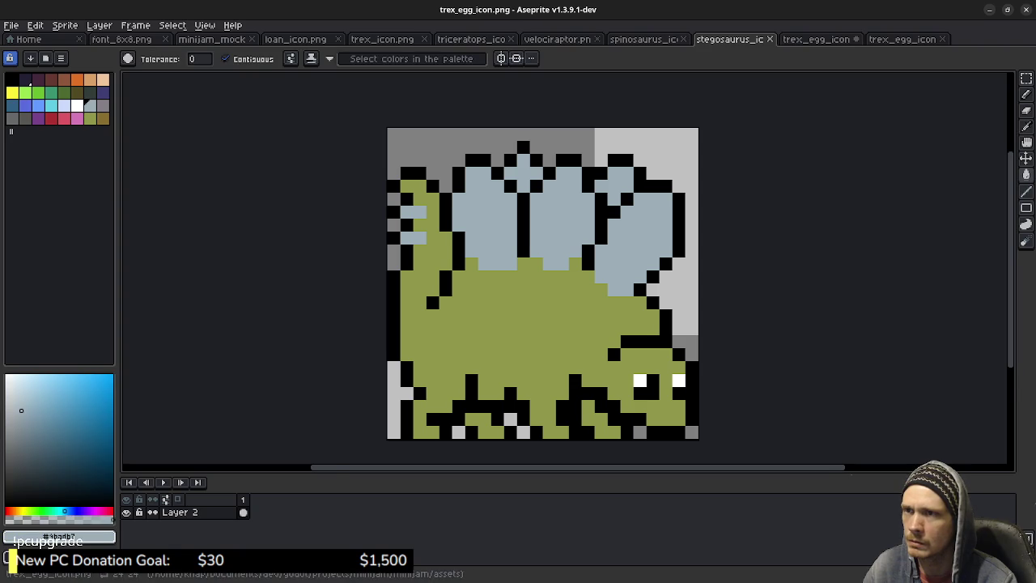
pyautogui.click(577, 241)
pyautogui.click(559, 312)
pyautogui.click(495, 288)
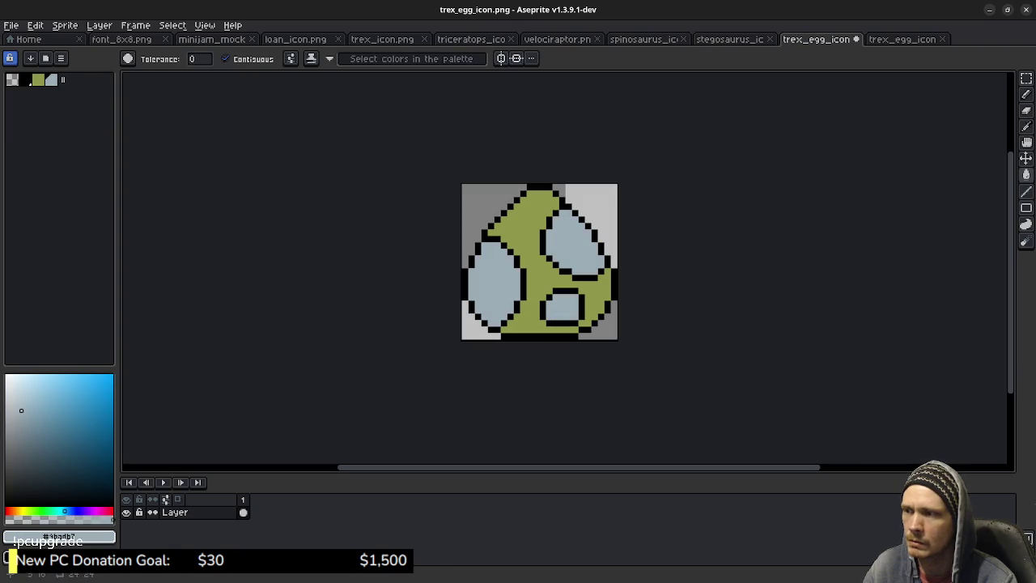
# Save the egg as stegosaurus_egg_icon.png, overwriting the existing file
pyautogui.click(12, 25)
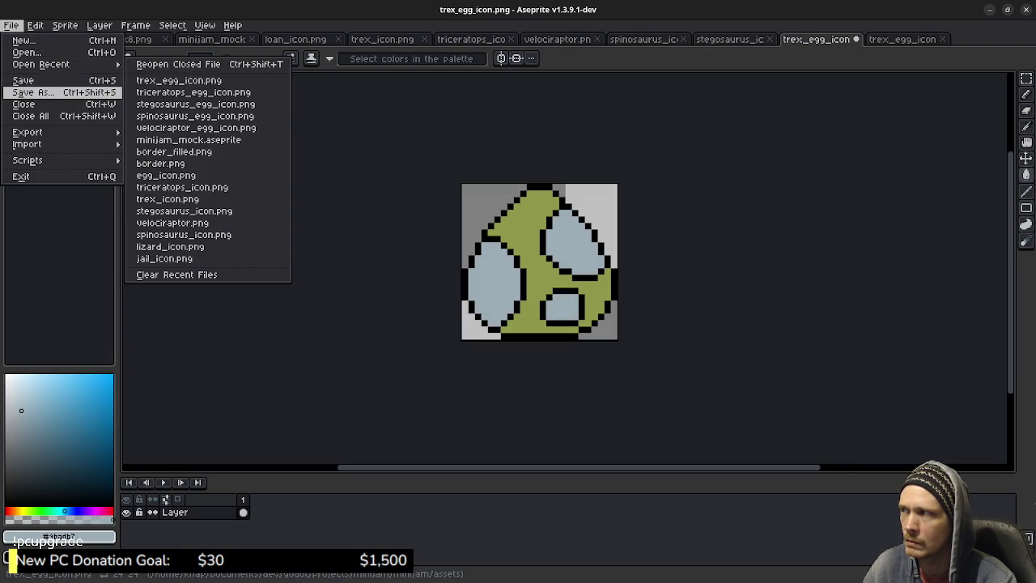
pyautogui.click(32, 92)
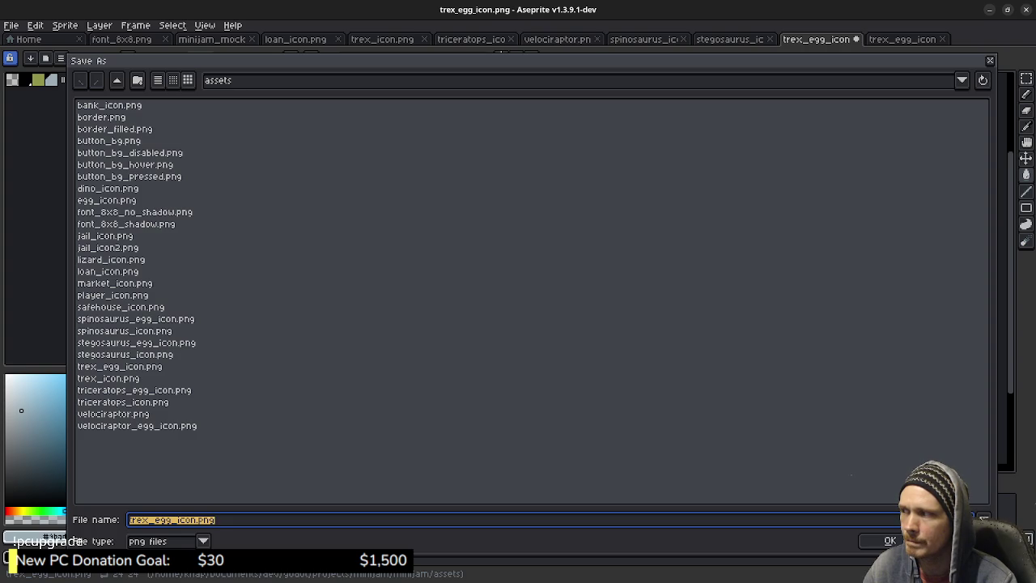
pyautogui.click(136, 342)
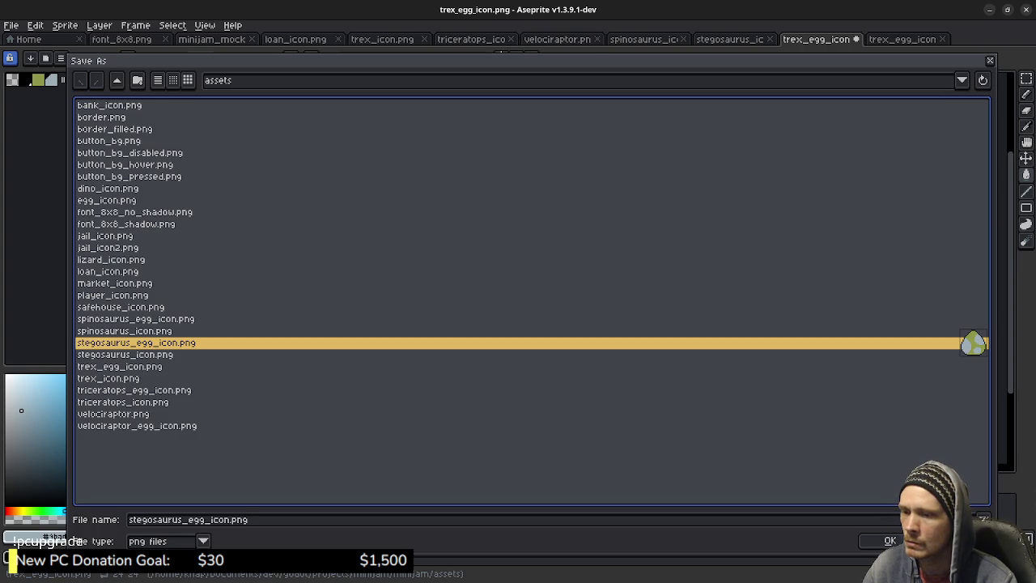
pyautogui.click(891, 541)
pyautogui.click(449, 326)
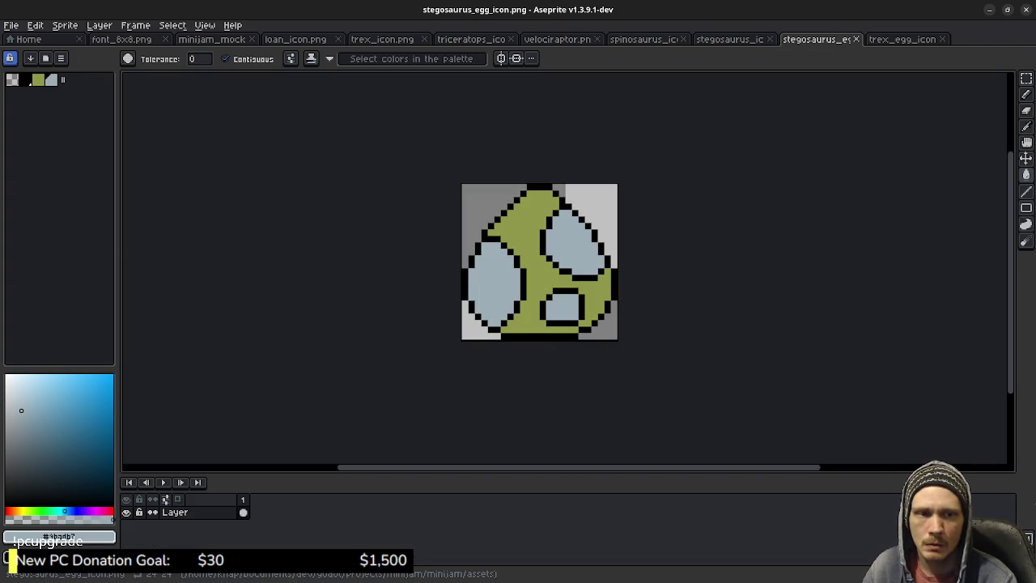
# Use the window overview to bring up and compare the egg previews
pyautogui.press('super')
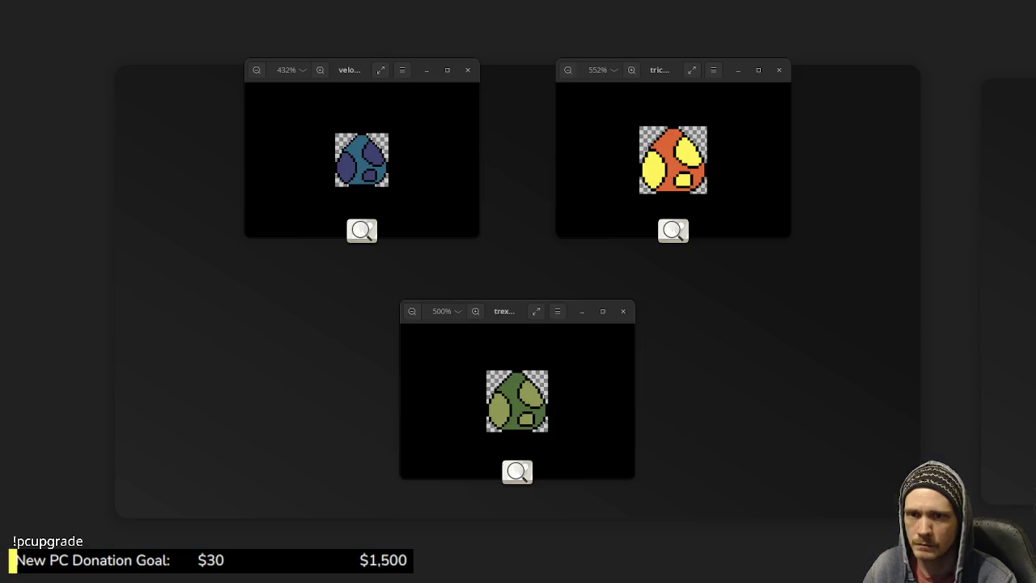
pyautogui.click(516, 397)
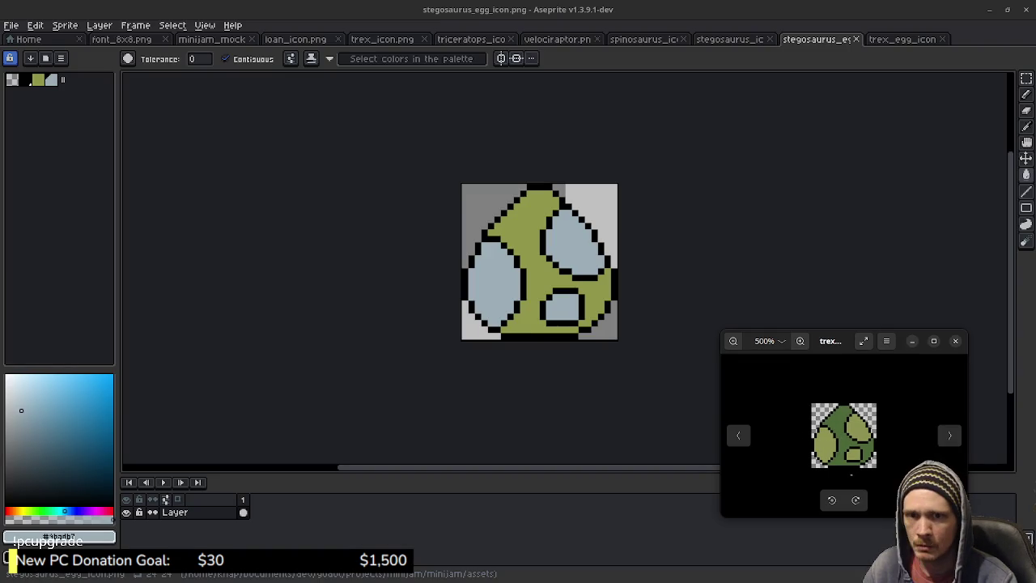
pyautogui.press('super')
pyautogui.press('super')
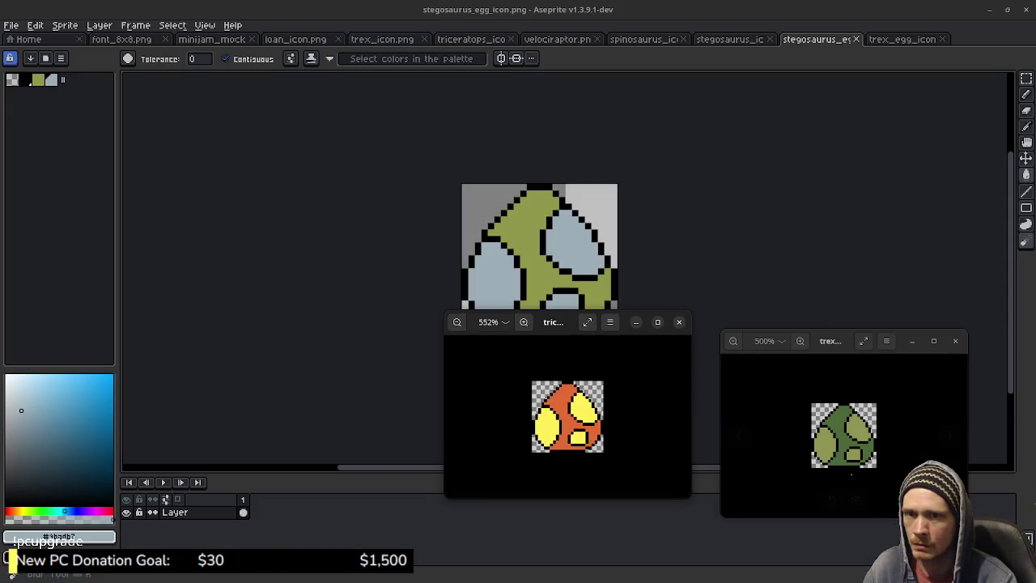
pyautogui.press('super')
pyautogui.press('super')
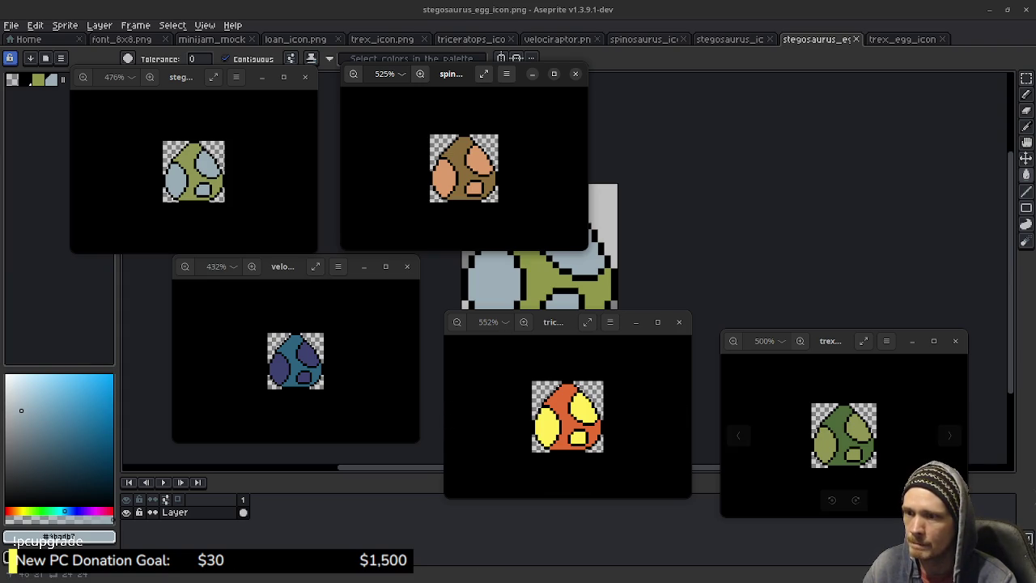
# Close the T-rex, triceratops, velociraptor, stegosaurus and spinosaurus egg previews
pyautogui.hotkey('ctrl', 'w')
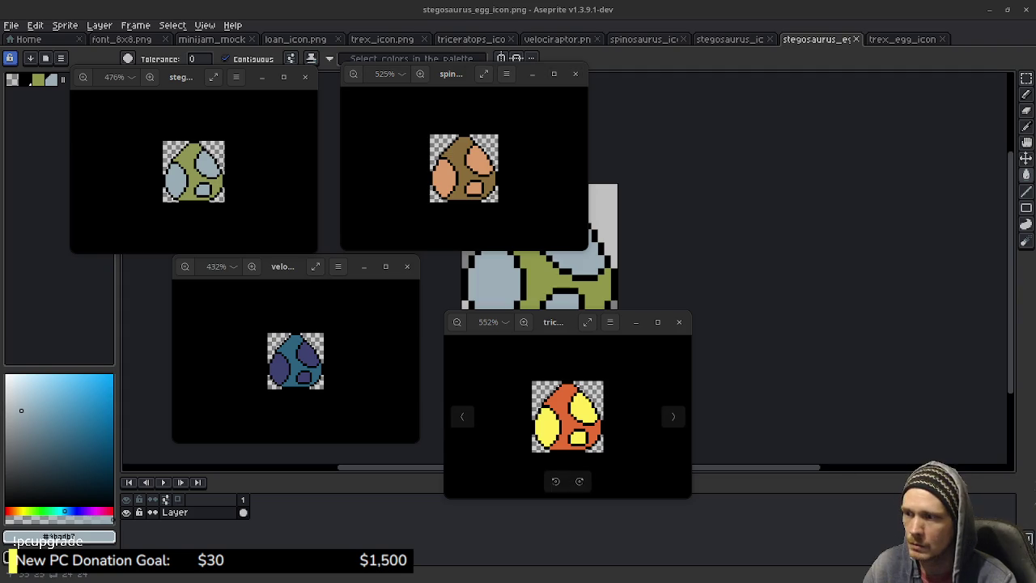
pyautogui.hotkey('ctrl', 'w')
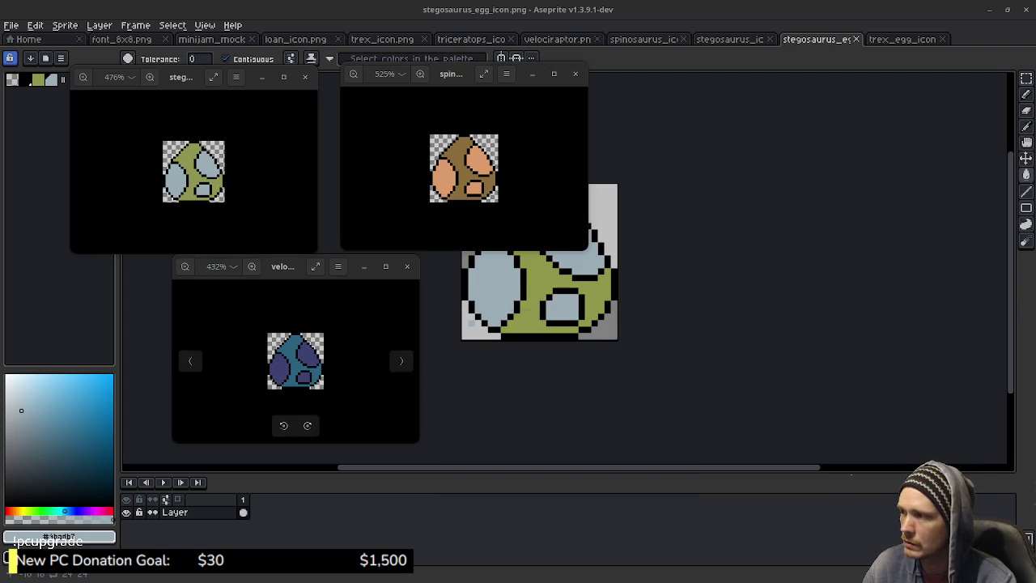
pyautogui.hotkey('ctrl', 'w')
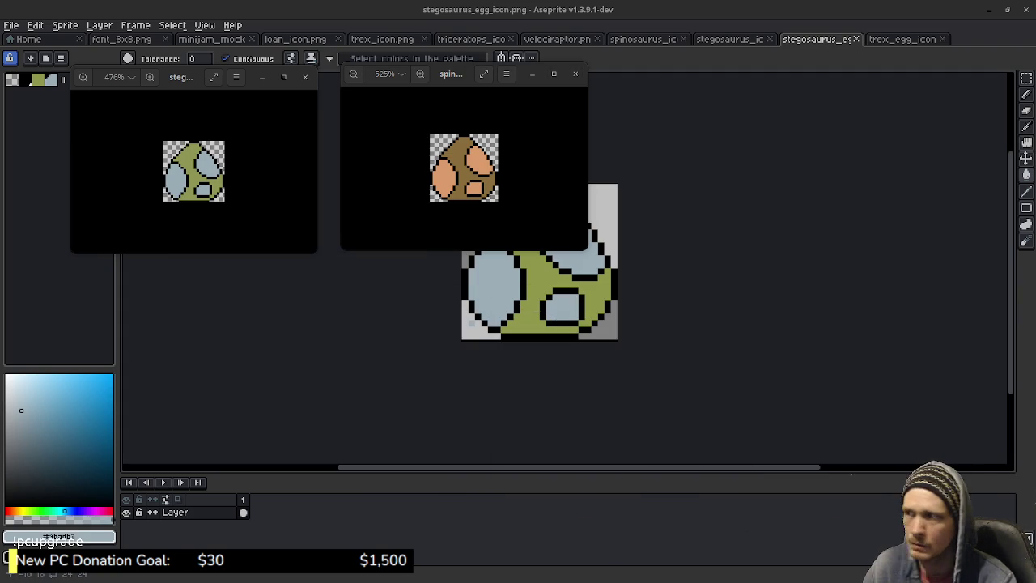
pyautogui.hotkey('ctrl', 'w')
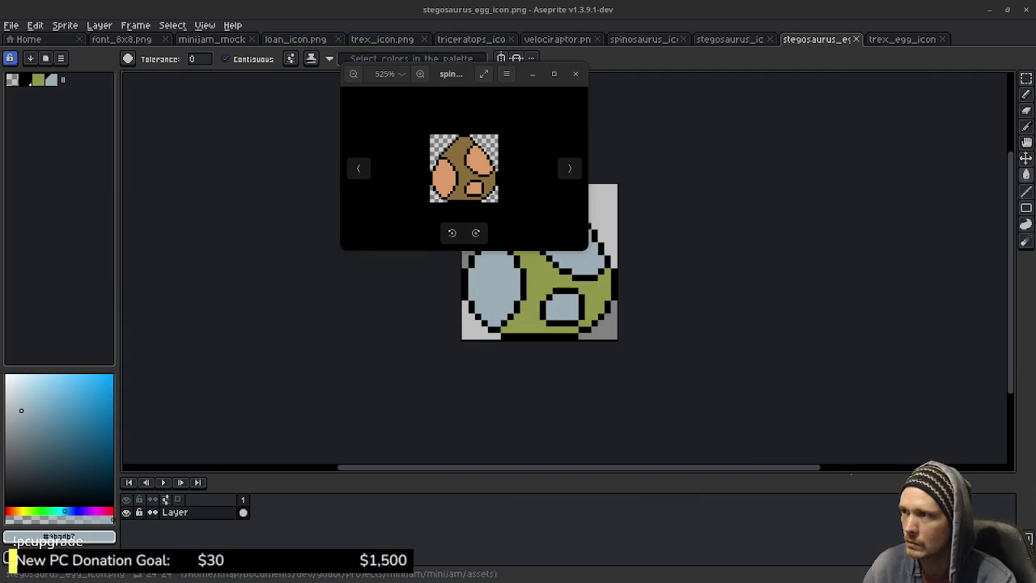
pyautogui.hotkey('ctrl', 'w')
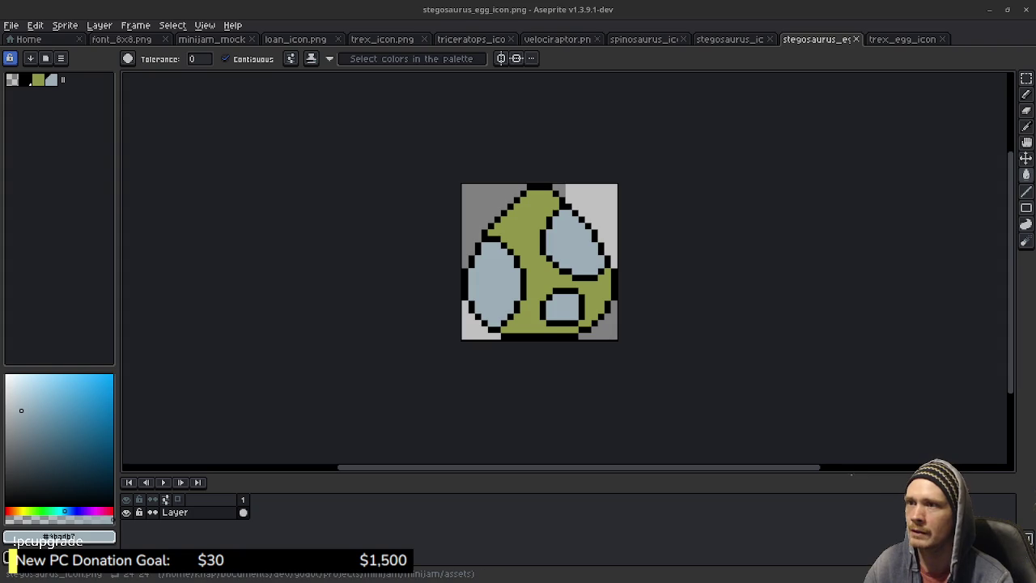
pyautogui.hotkey('ctrl', 'shift', 'Tab')
# Cycle through the dinosaur icon tabs to reach the T-rex egg file
pyautogui.hotkey('ctrl', 'shift', 'Tab')
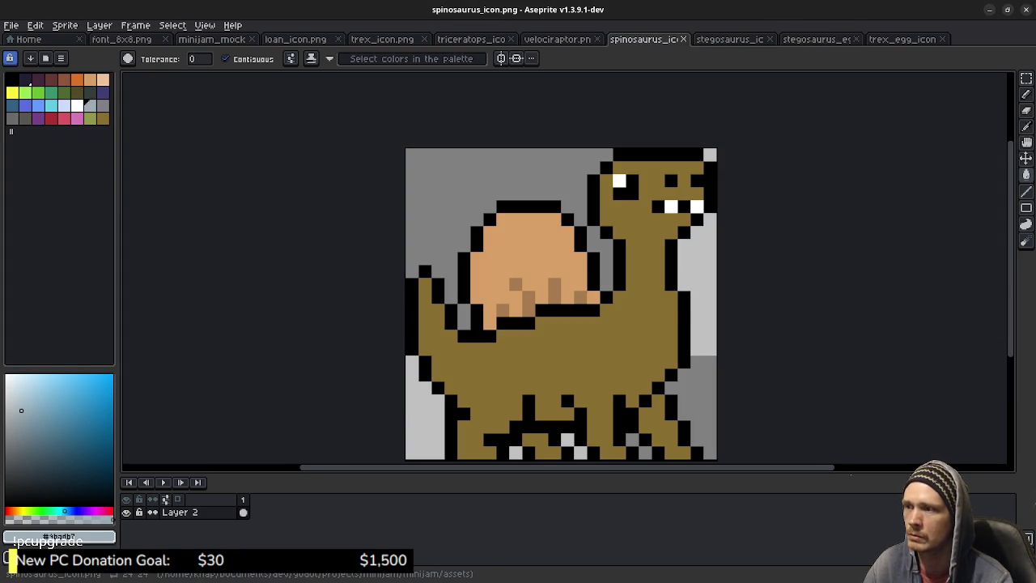
pyautogui.hotkey('ctrl', 'shift', 'Tab')
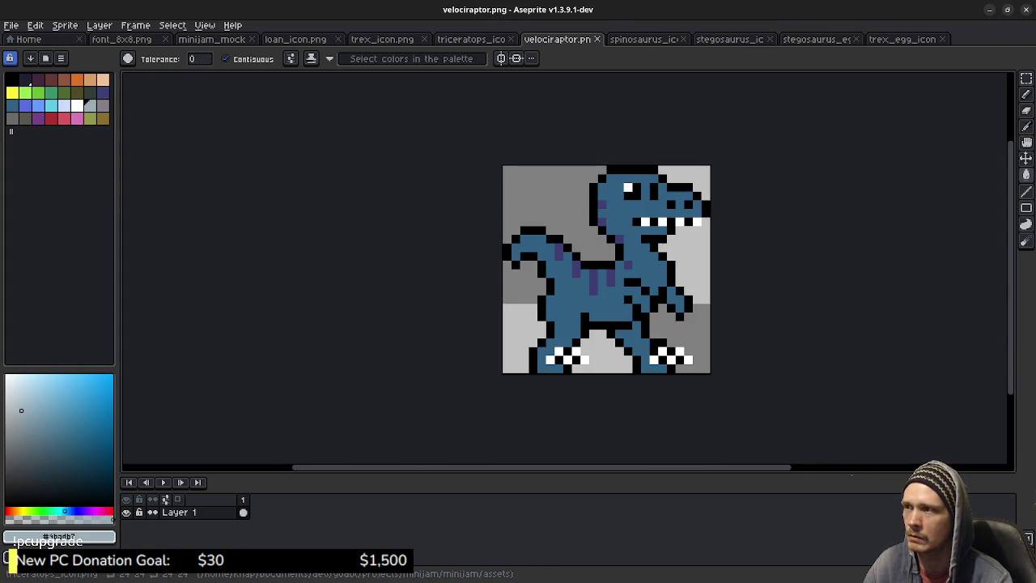
pyautogui.hotkey('ctrl', 'shift', 'Tab')
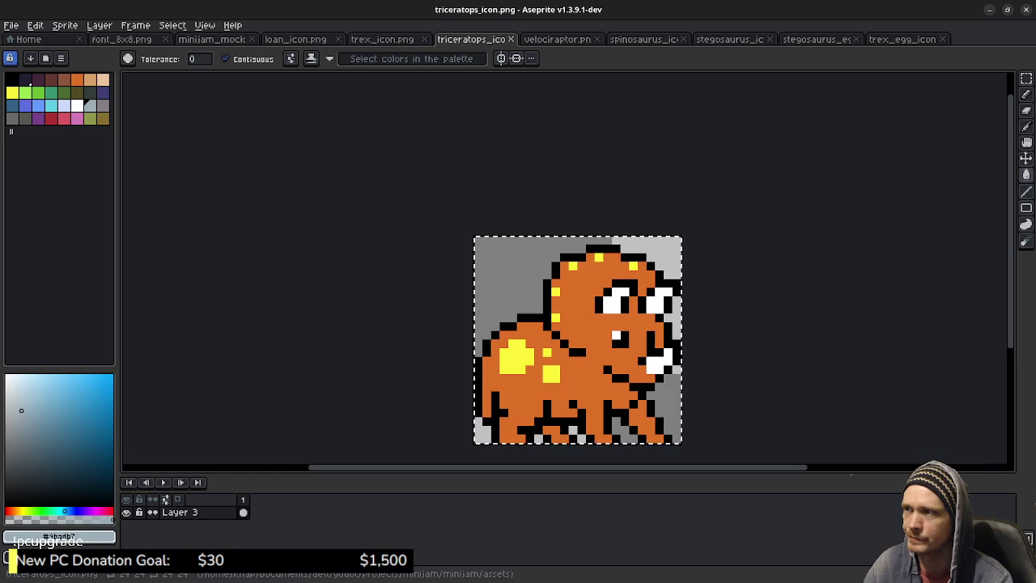
pyautogui.hotkey('ctrl', 'shift', 'Tab')
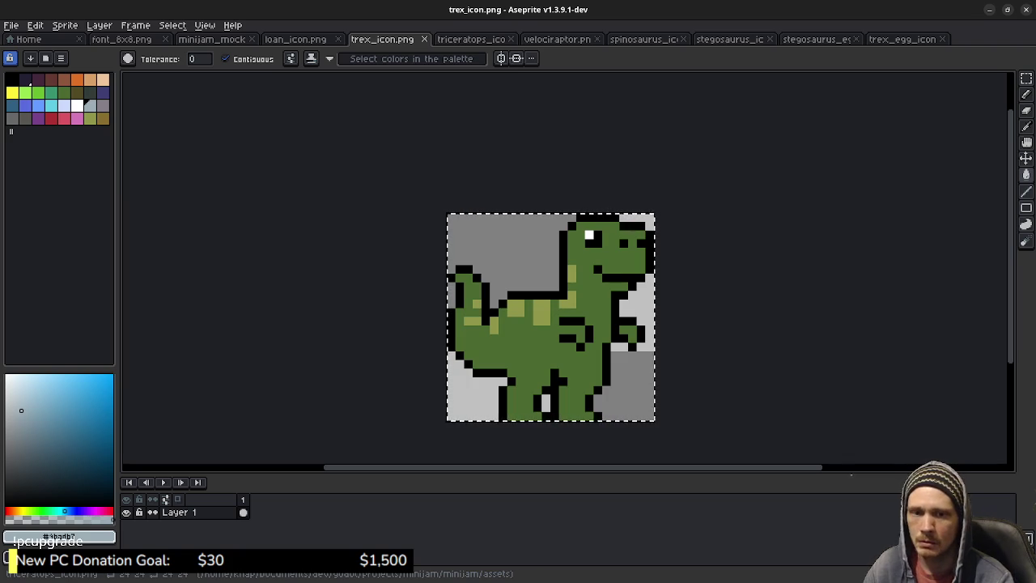
pyautogui.click(471, 39)
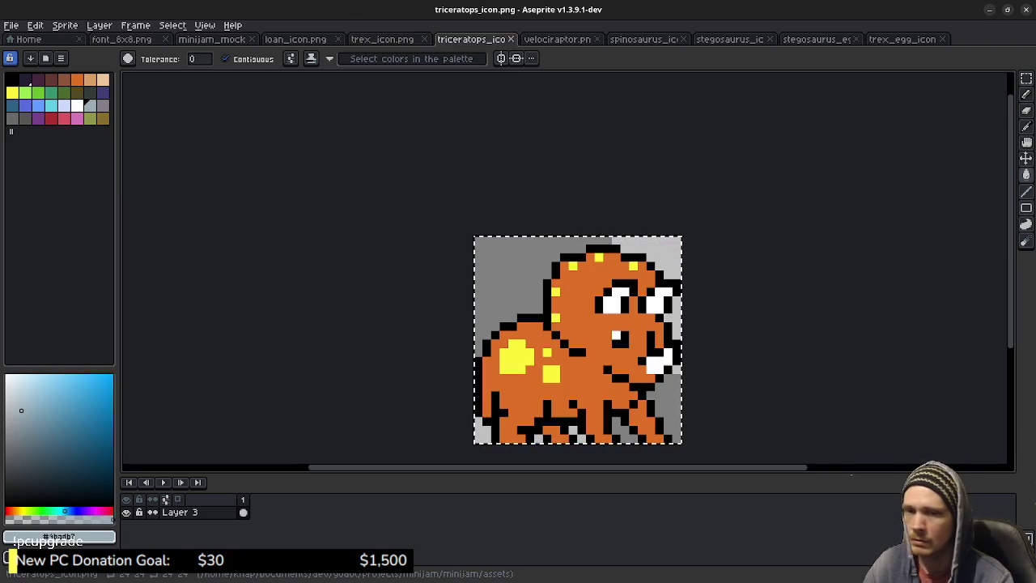
pyautogui.click(557, 39)
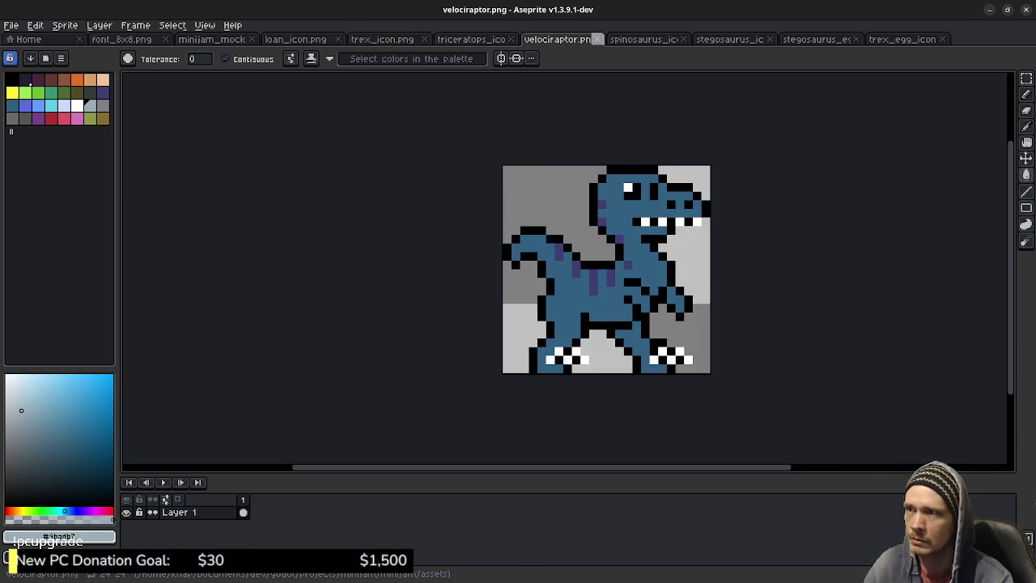
pyautogui.click(643, 38)
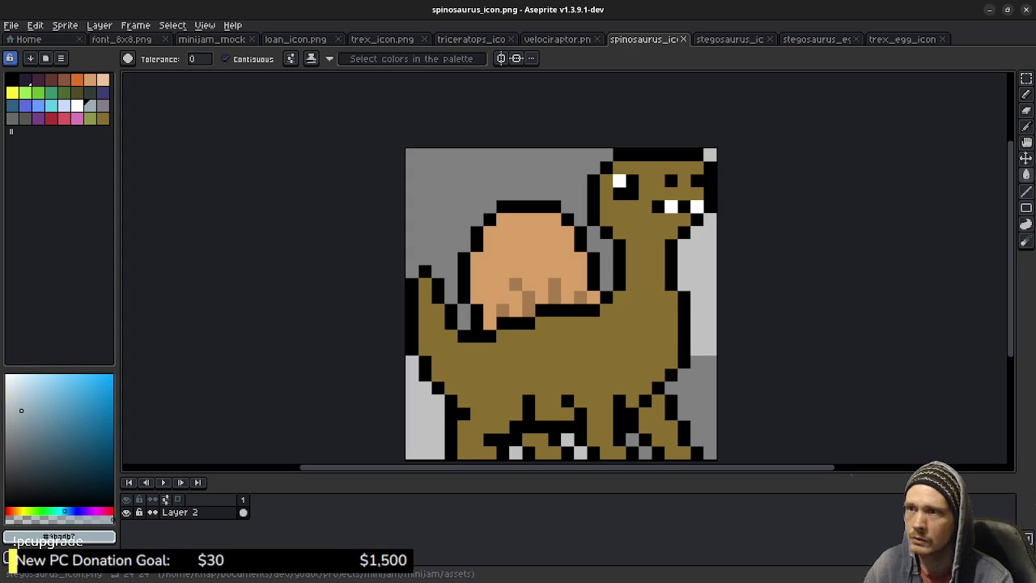
pyautogui.hotkey('ctrl', 'Tab')
pyautogui.hotkey('ctrl', 'Tab')
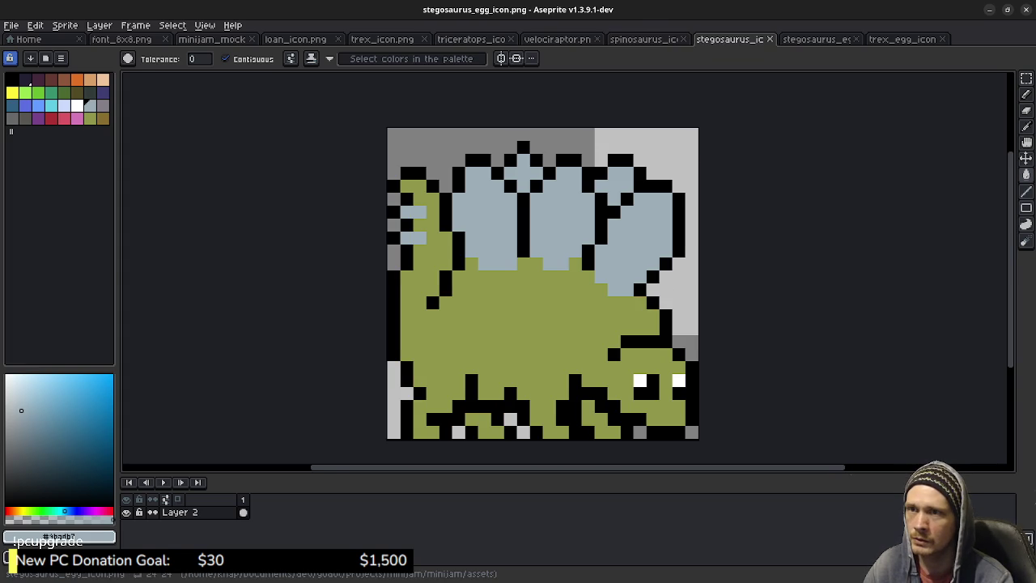
pyautogui.hotkey('ctrl', 'Tab')
# Close the egg files and return to spinosaurus_icon.png, sampling its brown
pyautogui.hotkey('ctrl', 'w')
pyautogui.hotkey('ctrl', 'w')
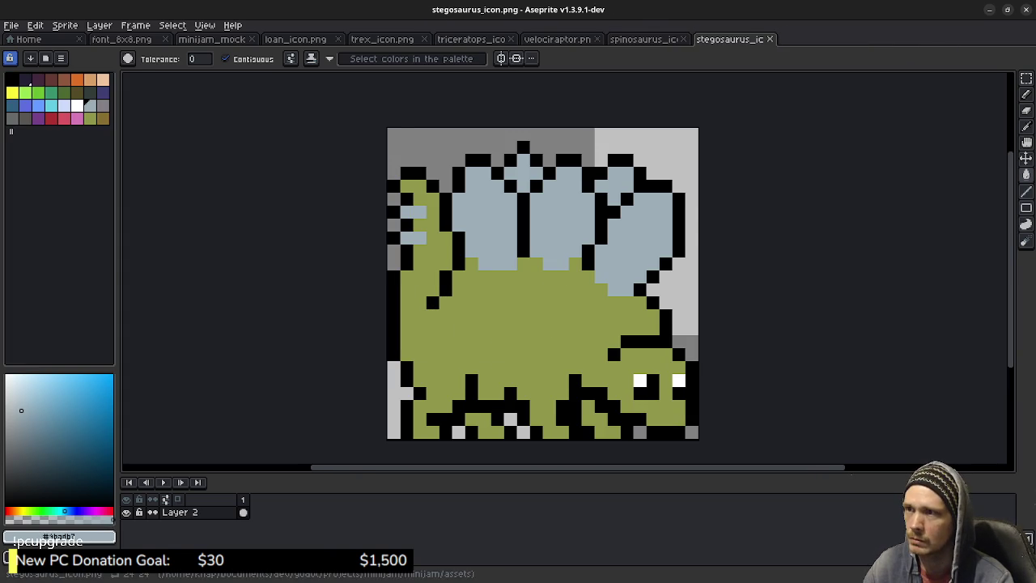
pyautogui.hotkey('ctrl', 'shift', 'Tab')
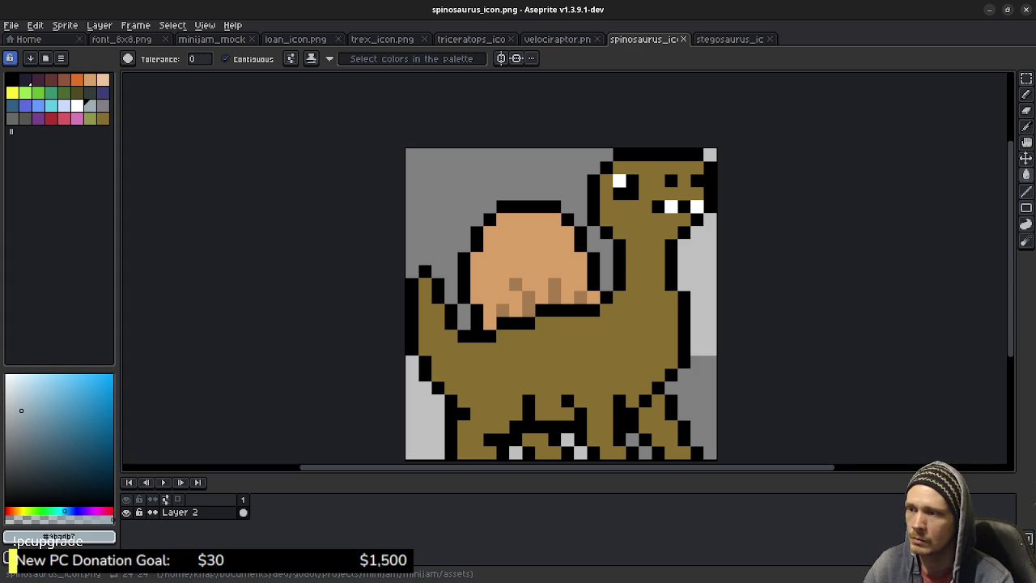
pyautogui.keyDown('alt'); pyautogui.click(671, 284); pyautogui.keyUp('alt')
# Touch up the lower edge of the spinosaurus's tan sail with brown pencil pixels, unsaved
pyautogui.press('b')
pyautogui.click(556, 284)
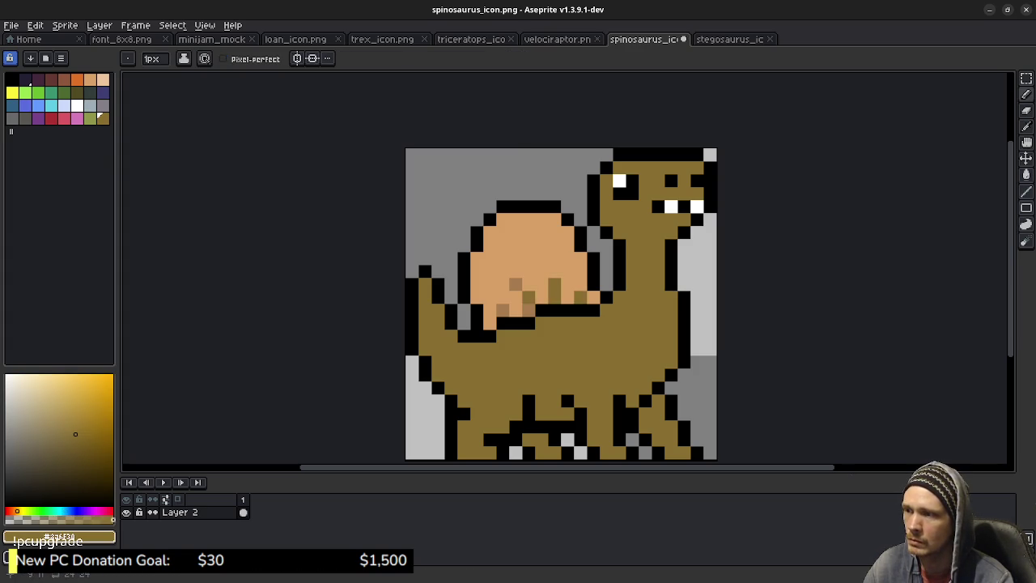
pyautogui.press('v')
pyautogui.hotkey('ctrl', 'z')
pyautogui.hotkey('ctrl', 'z')
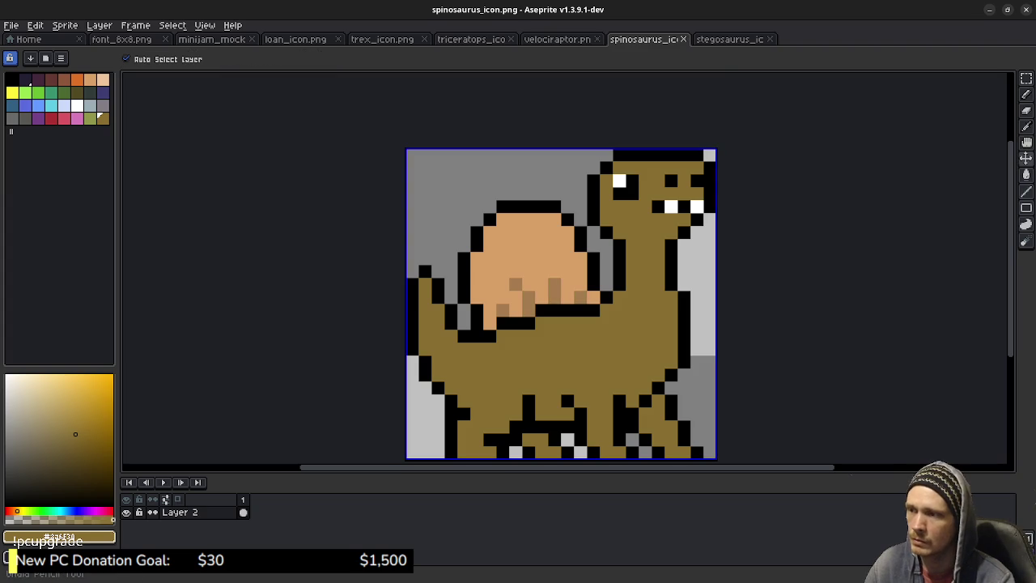
pyautogui.press('b')
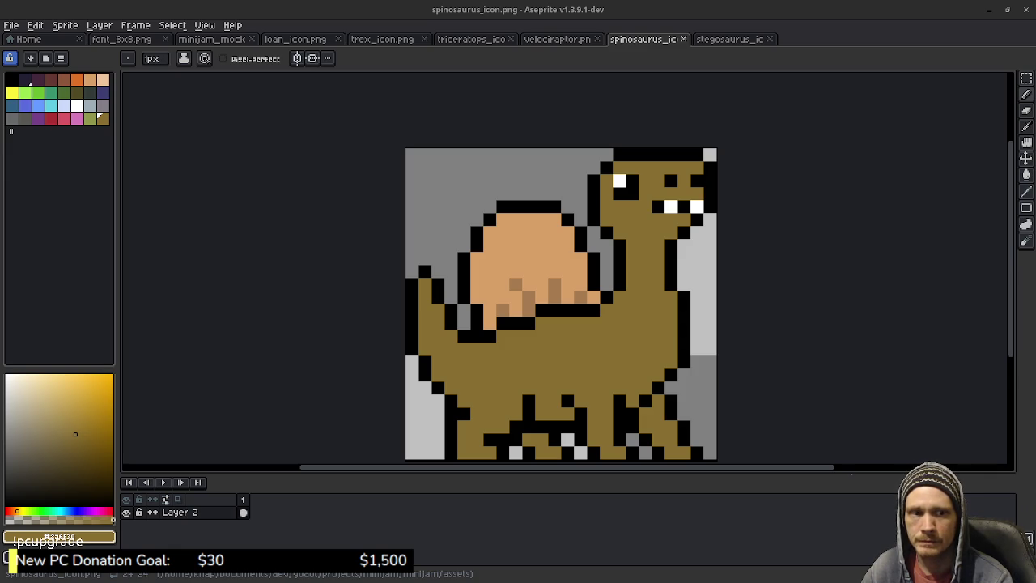
pyautogui.press('l')
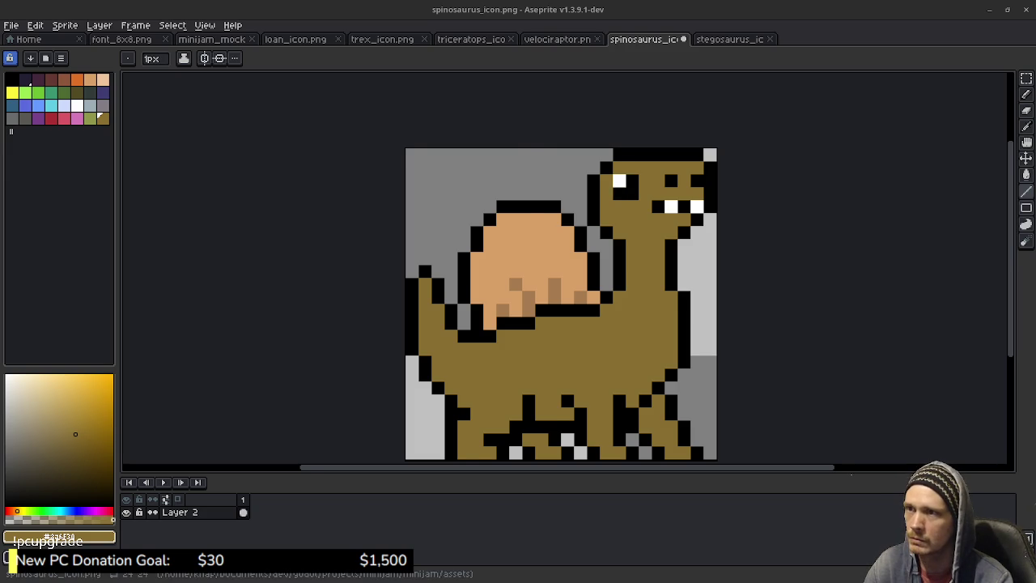
pyautogui.hotkey('ctrl', 'Tab')
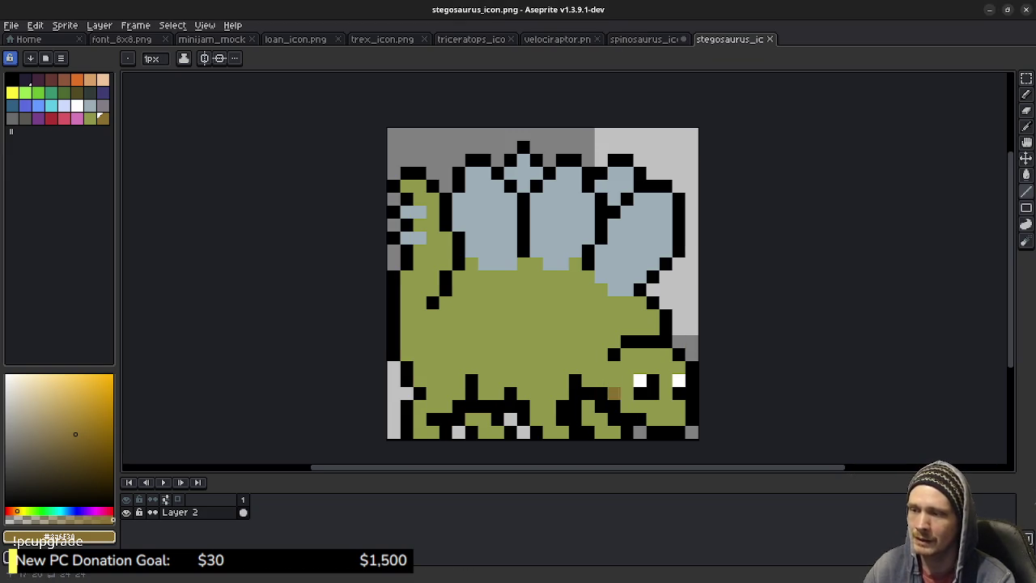
# Eyedropper the olive body green, then paint a black pixel and two leg pixels olive
pyautogui.keyDown('alt'); pyautogui.click(628, 406); pyautogui.keyUp('alt')
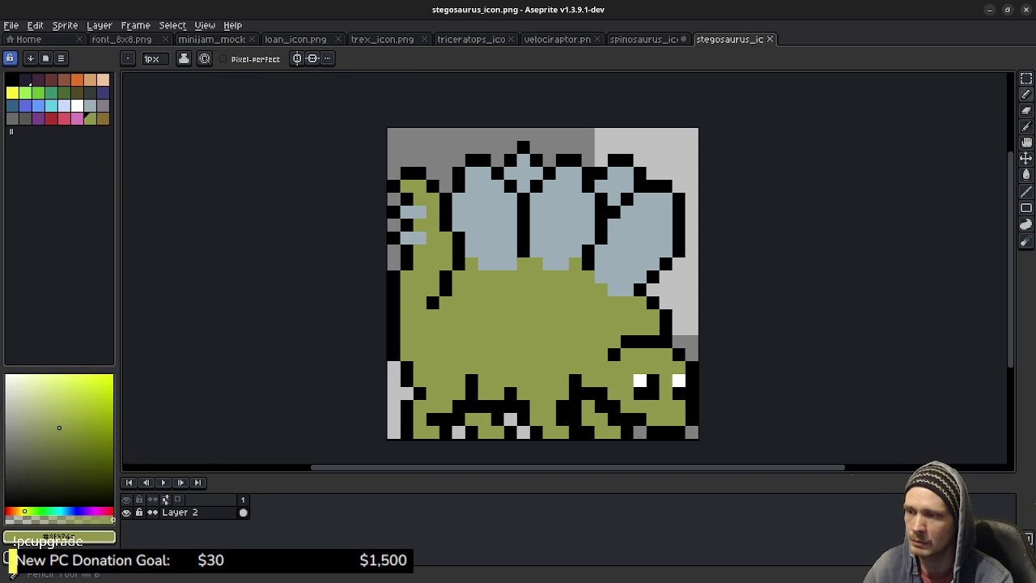
pyautogui.click(589, 394)
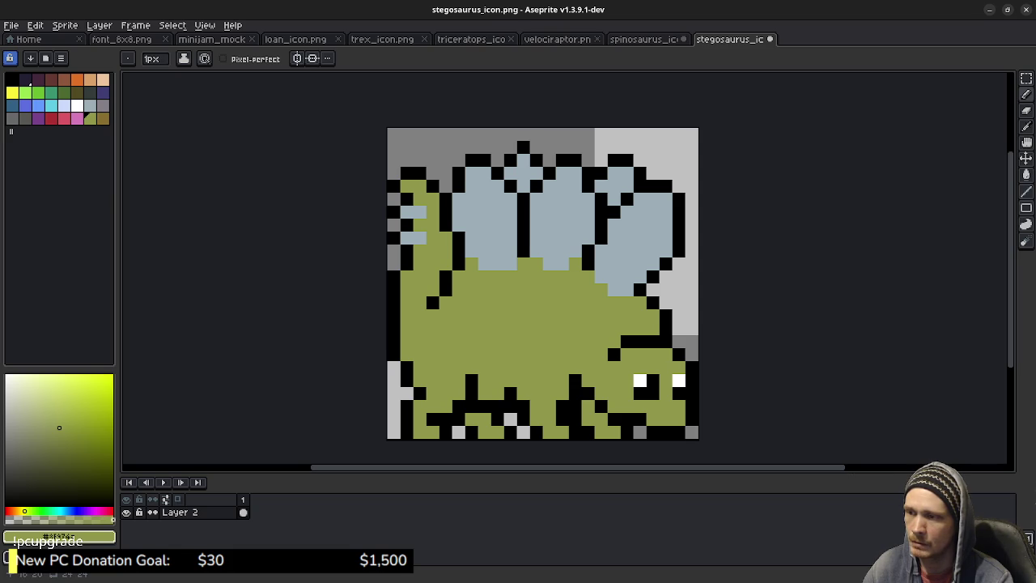
pyautogui.hotkey('ctrl', 'a')
pyautogui.hotkey('ctrl', 'd')
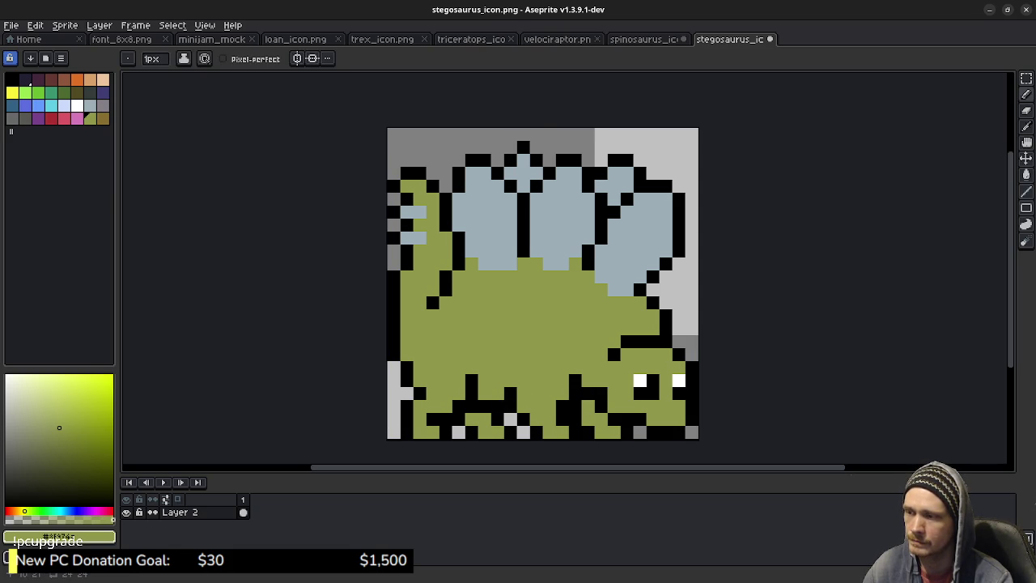
pyautogui.click(575, 420)
pyautogui.click(576, 406)
pyautogui.hotkey('ctrl', 'a')
pyautogui.hotkey('ctrl', 'd')
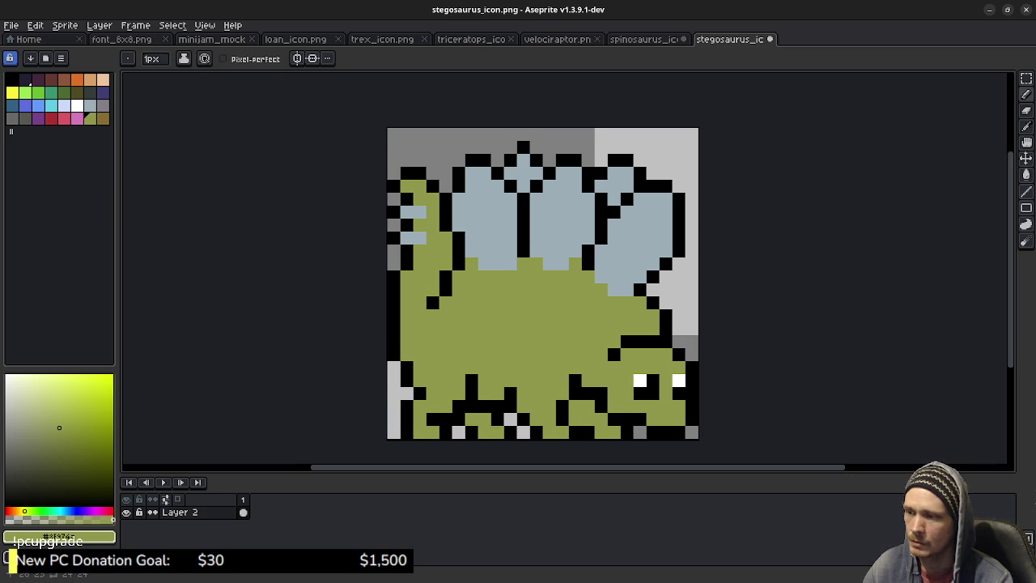
# Extend the black outline line one pixel left and add a black pixel beneath it
pyautogui.scroll(-3, 696, 432)
pyautogui.hotkey('ctrl', 'a')
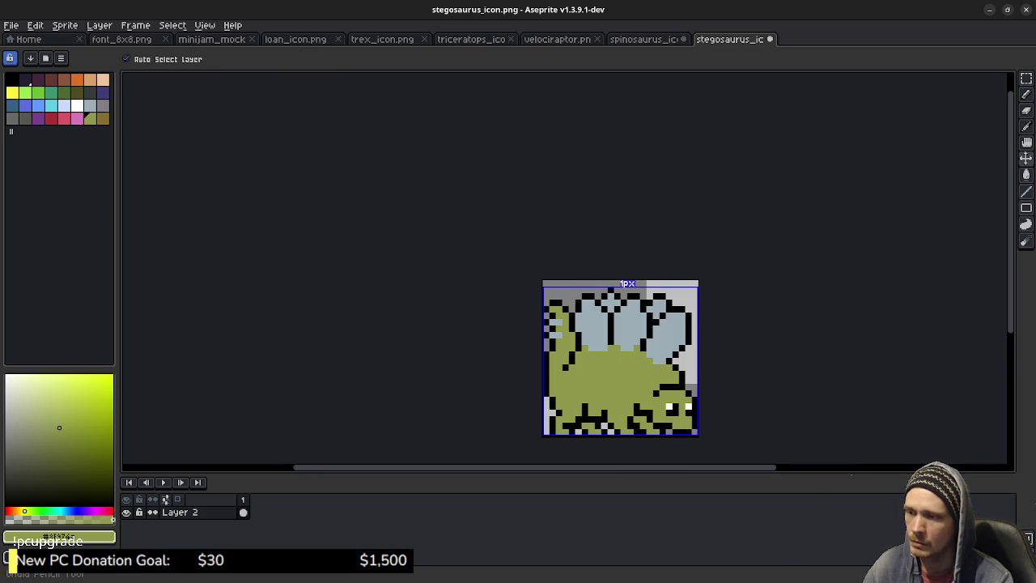
pyautogui.hotkey('ctrl', 'd')
pyautogui.scroll(3, 659, 433)
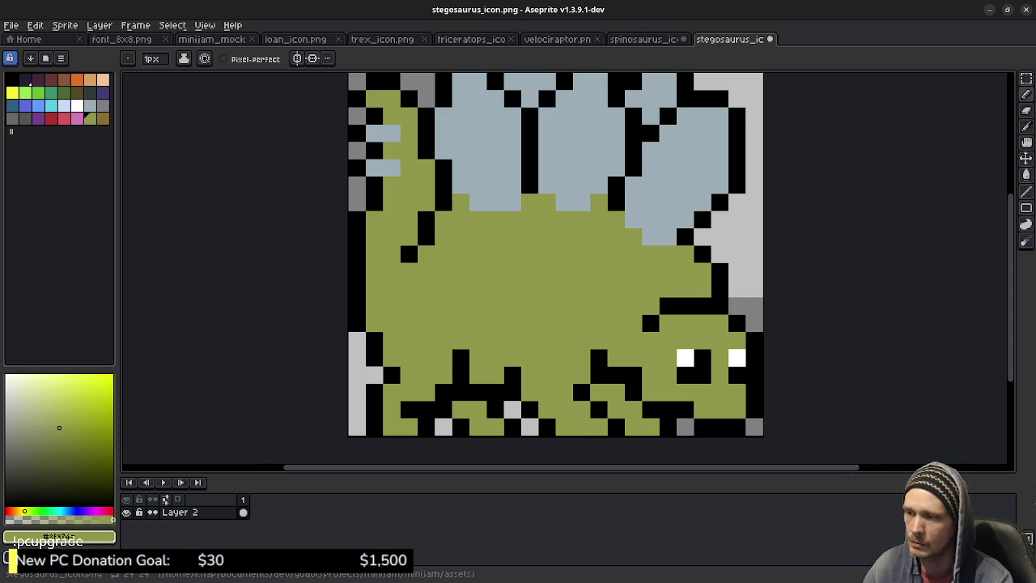
pyautogui.scroll(-3, 691, 408)
pyautogui.scroll(-1, 691, 408)
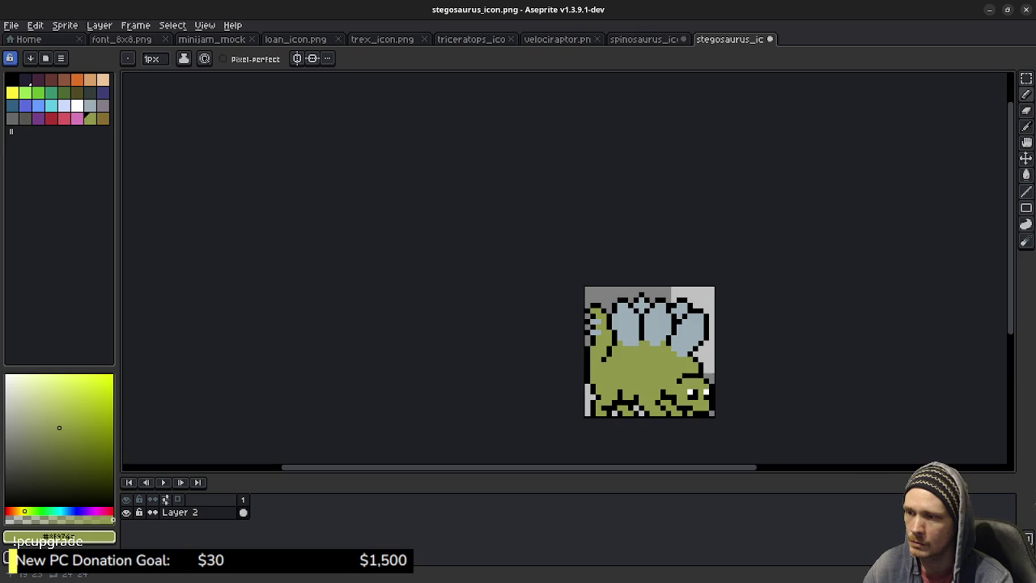
pyautogui.scroll(4, 636, 413)
pyautogui.click(572, 373)
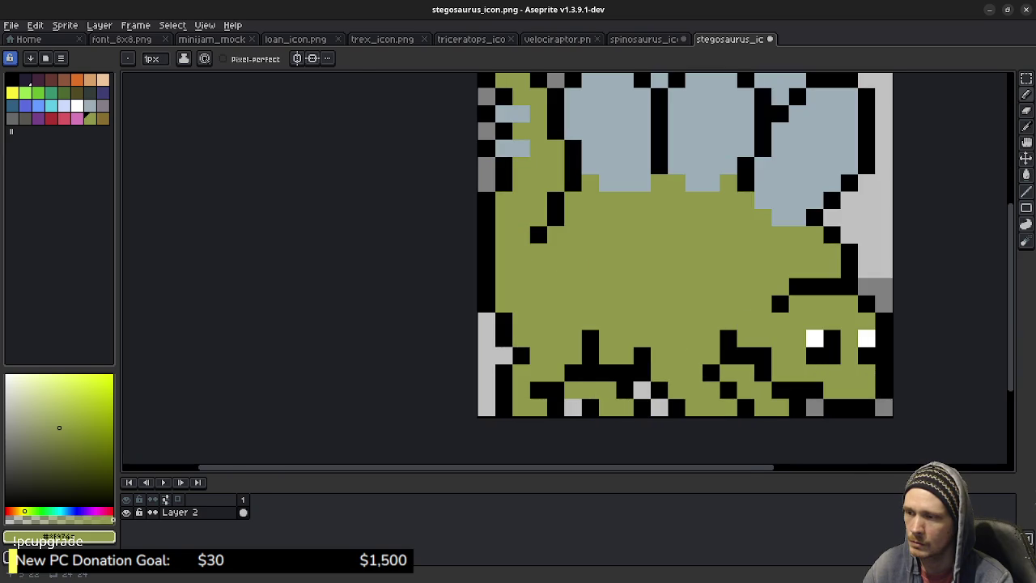
pyautogui.click(573, 390)
# Add black pixels along the stegosaurus's lower outline, undoing the last one
pyautogui.click(676, 408)
pyautogui.click(728, 407)
pyautogui.press('ctrl')
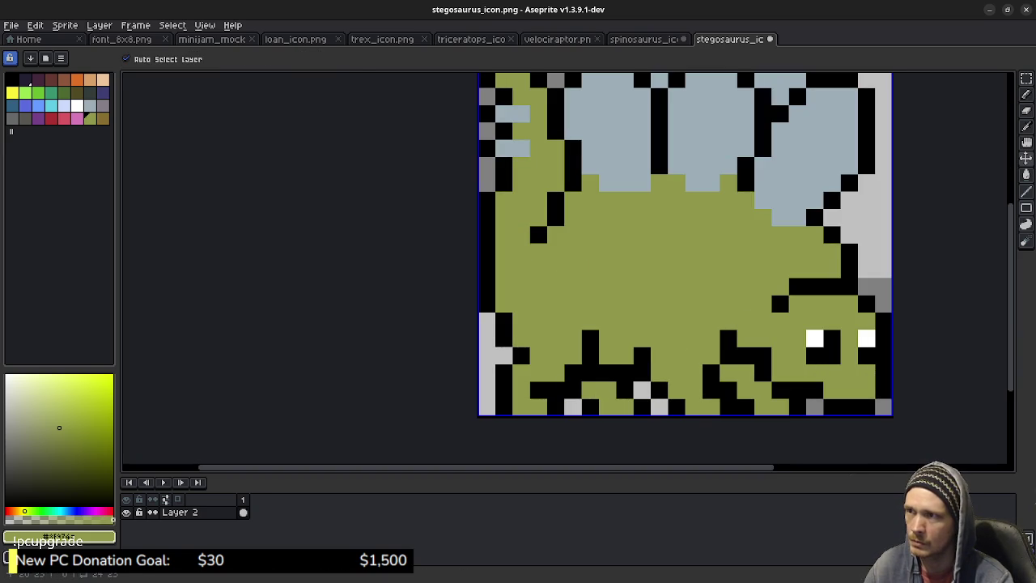
pyautogui.click(728, 373)
pyautogui.click(659, 373)
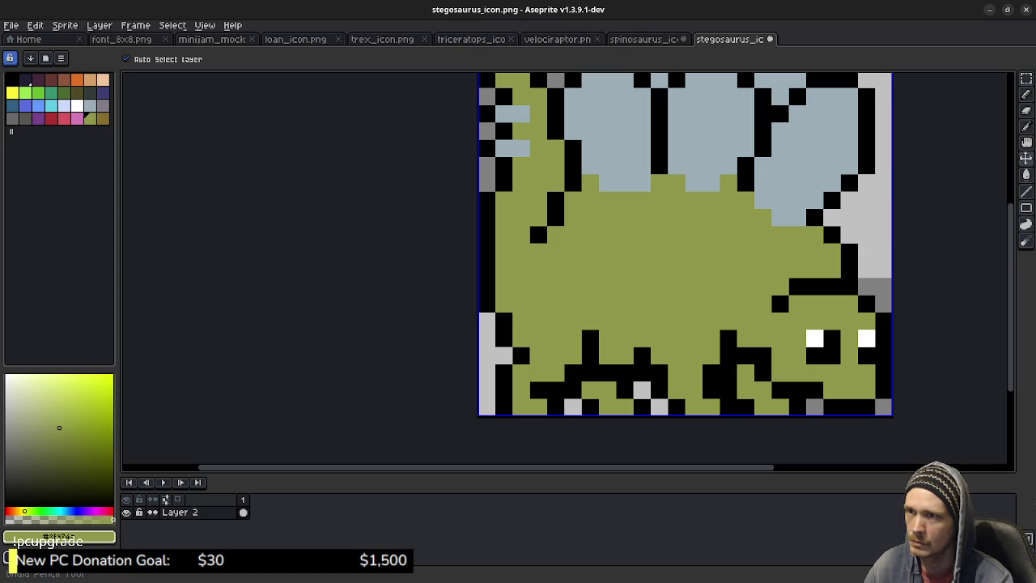
pyautogui.hotkey('ctrl', 'z')
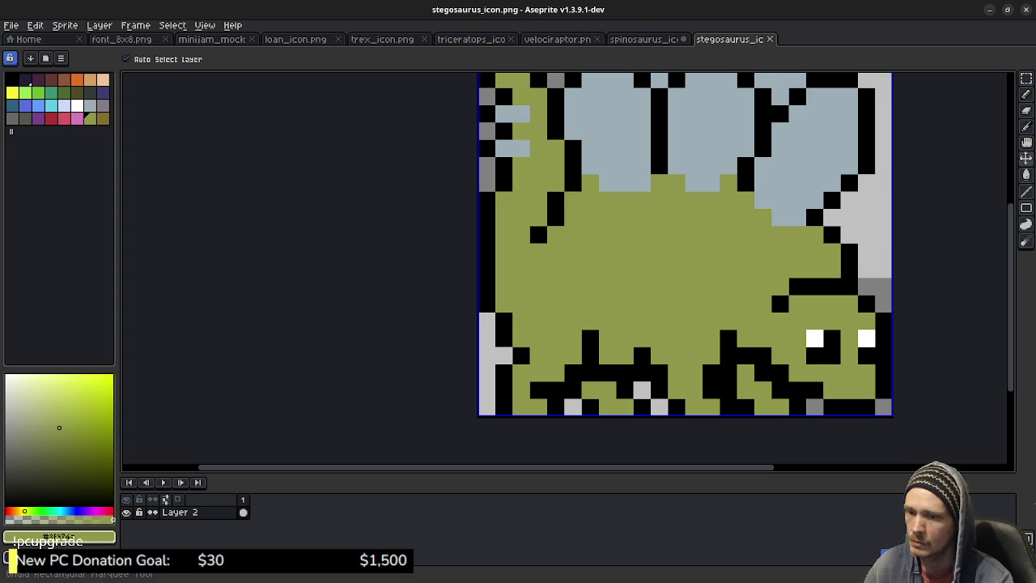
# Switch to the spinosaurus icon tab and save it
pyautogui.press('b')
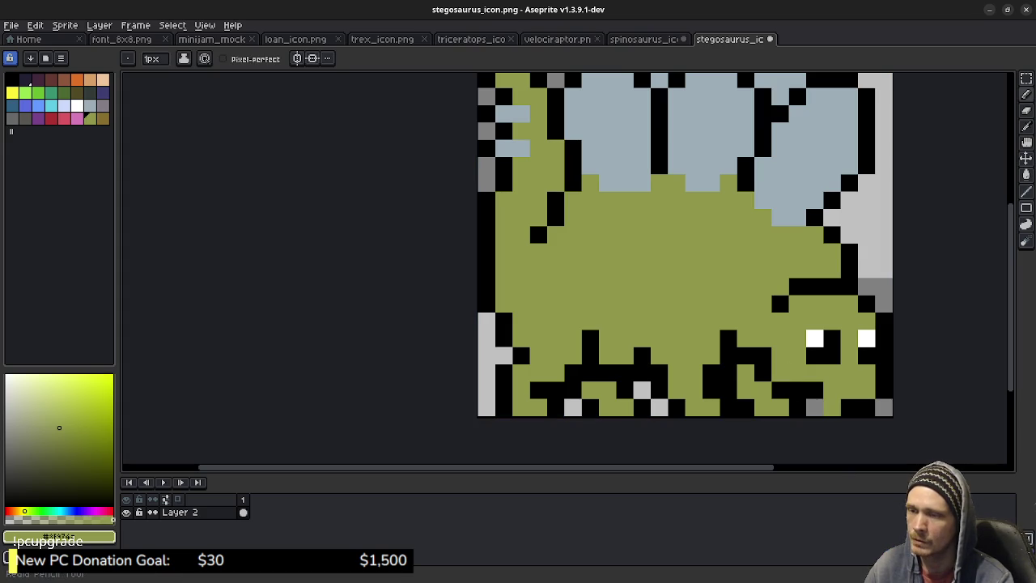
pyautogui.press('v')
pyautogui.press('b')
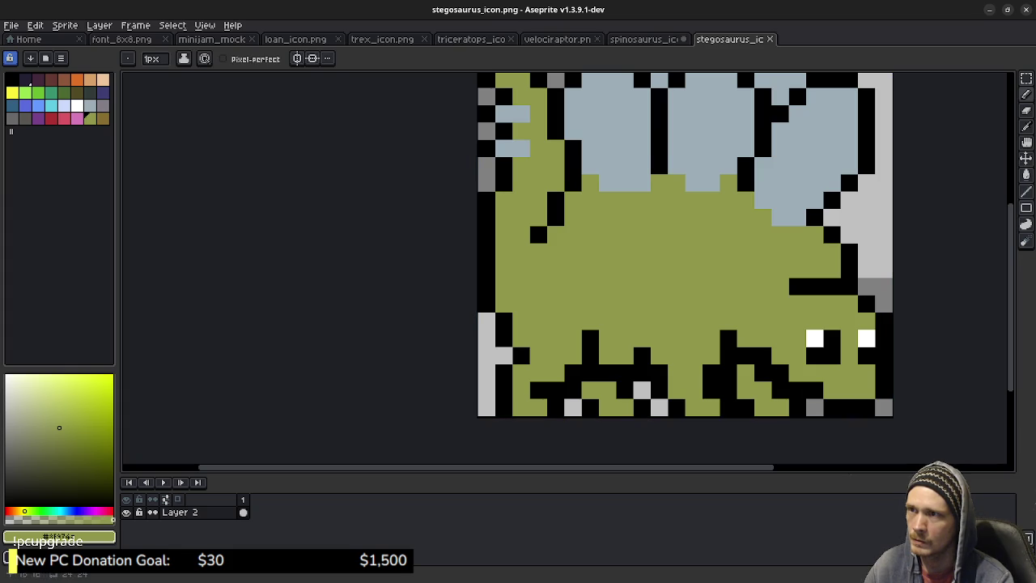
pyautogui.hotkey('ctrl', 'shift', 'Tab')
pyautogui.press('v')
pyautogui.hotkey('ctrl', 's')
pyautogui.press('b')
pyautogui.press('v')
# Undo and redo the spinosaurus edit to compare, then return to the stegosaurus tab
pyautogui.hotkey('ctrl', 'z')
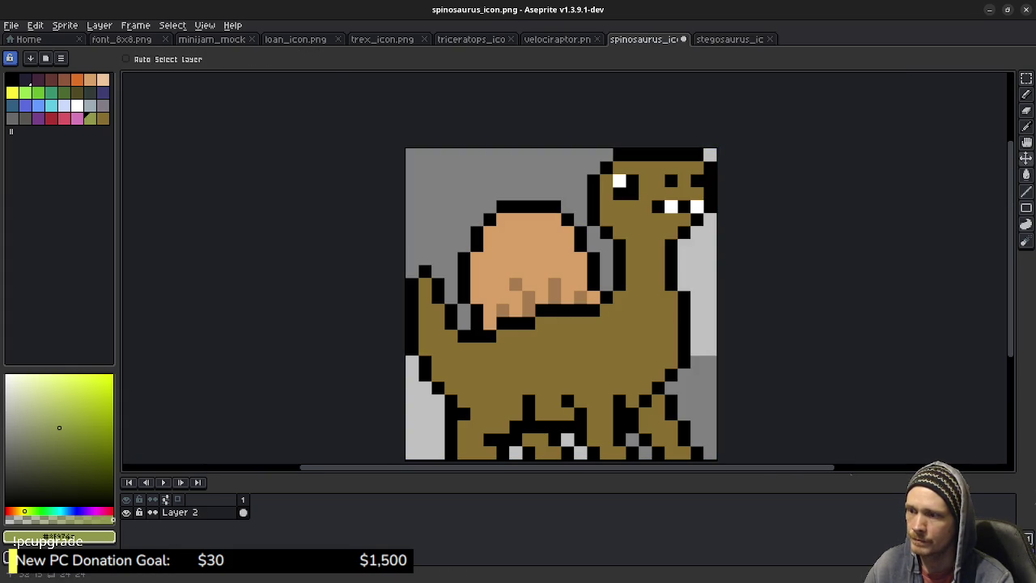
pyautogui.hotkey('ctrl', 'y')
pyautogui.press('b')
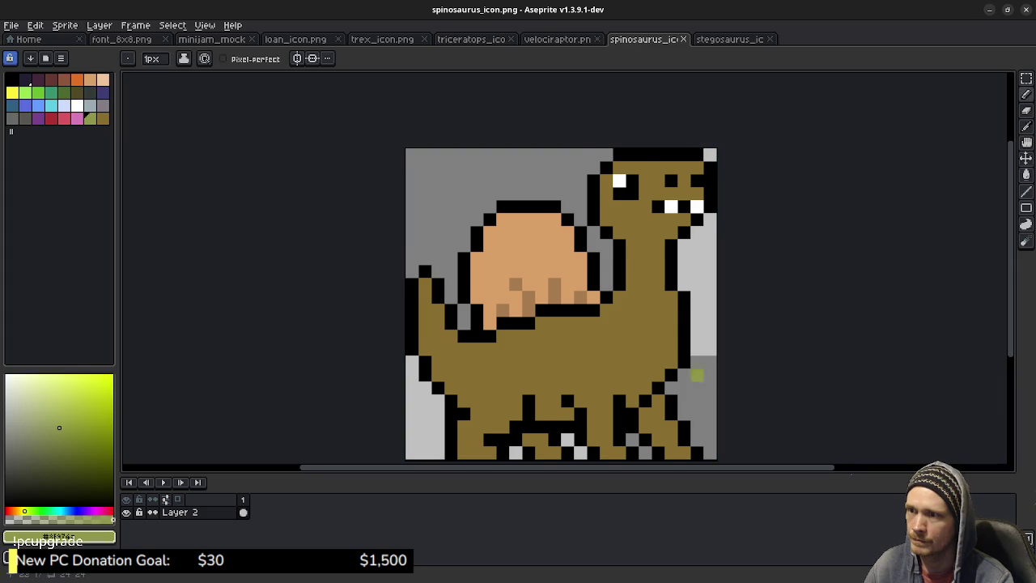
pyautogui.moveTo(704, 374); pyautogui.dragTo(710, 332)
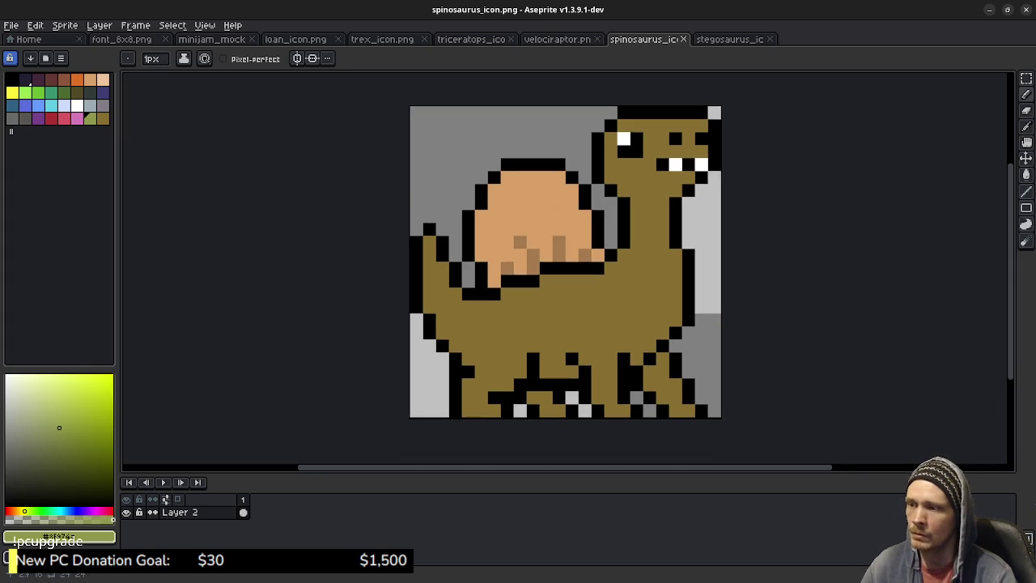
pyautogui.hotkey('ctrl', 'Tab')
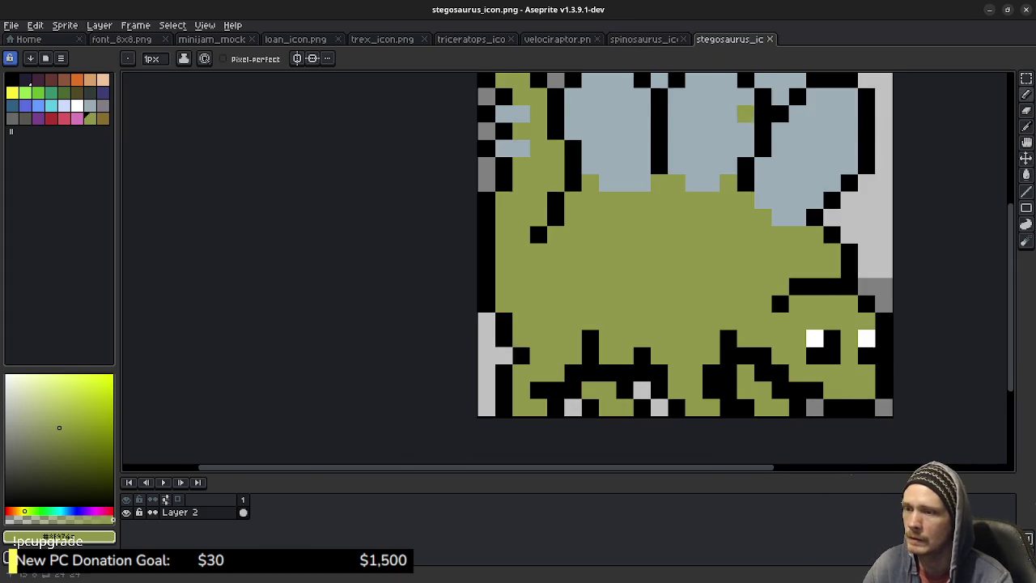
pyautogui.scroll(-3, 739, 215)
pyautogui.scroll(1, 636, 281)
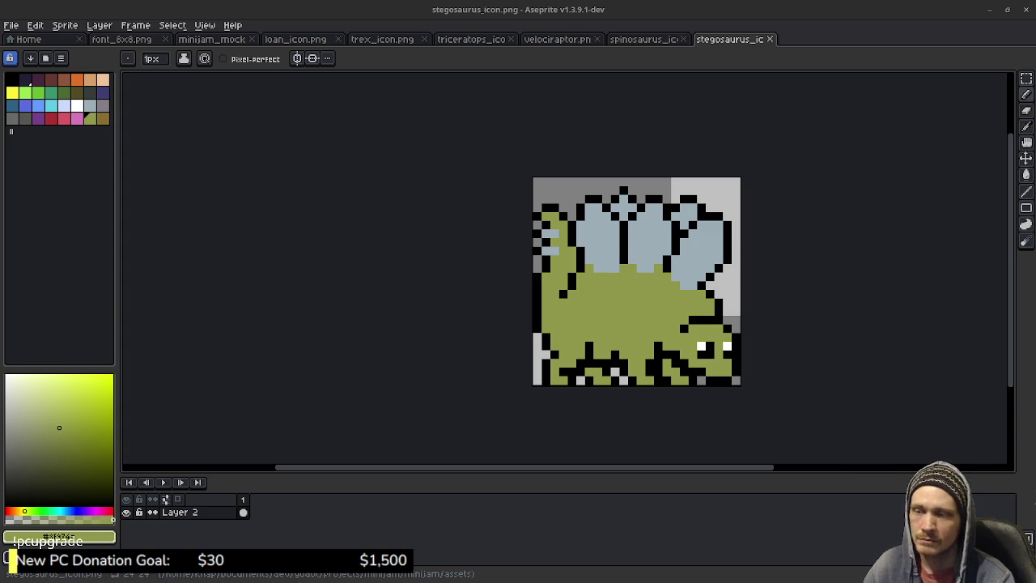
# Recentre the stegosaurus, try blackening a bottom-row pixel, then undo it
pyautogui.moveTo(685, 259); pyautogui.dragTo(652, 272)
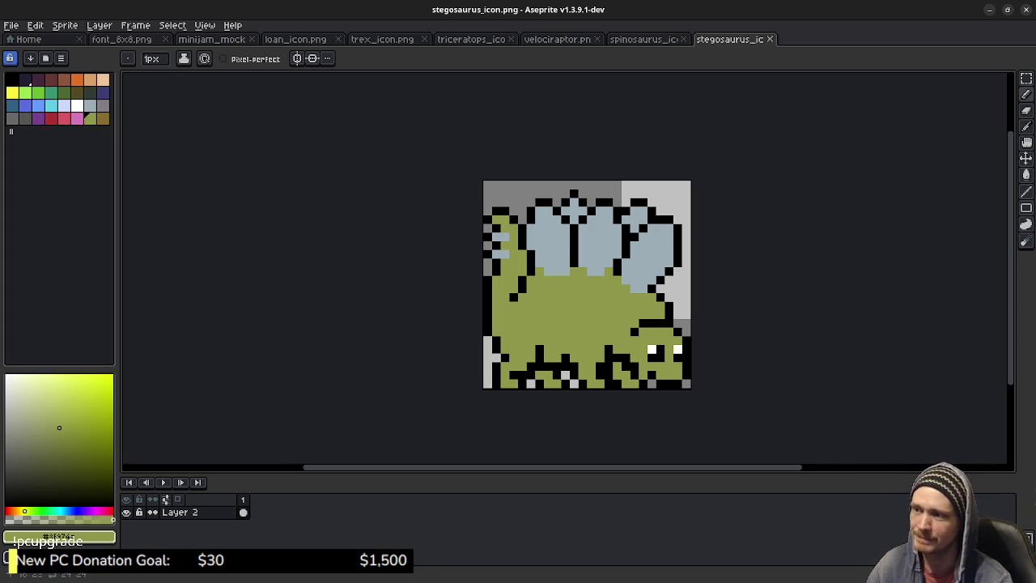
pyautogui.scroll(2, 635, 364)
pyautogui.scroll(-1, 635, 364)
pyautogui.moveTo(635, 364); pyautogui.dragTo(619, 389)
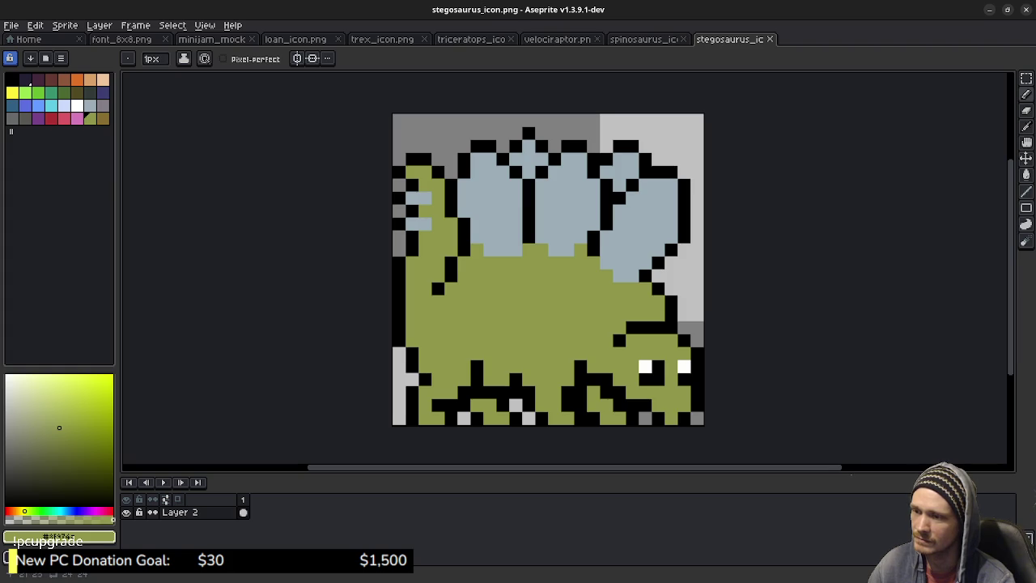
pyautogui.click(671, 418)
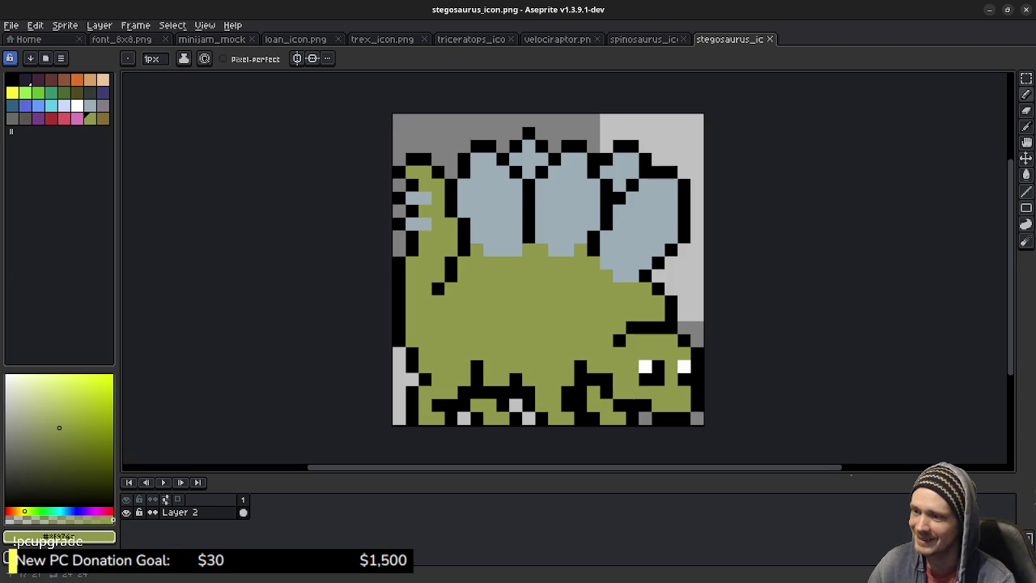
pyautogui.press('v')
pyautogui.hotkey('ctrl', 'z')
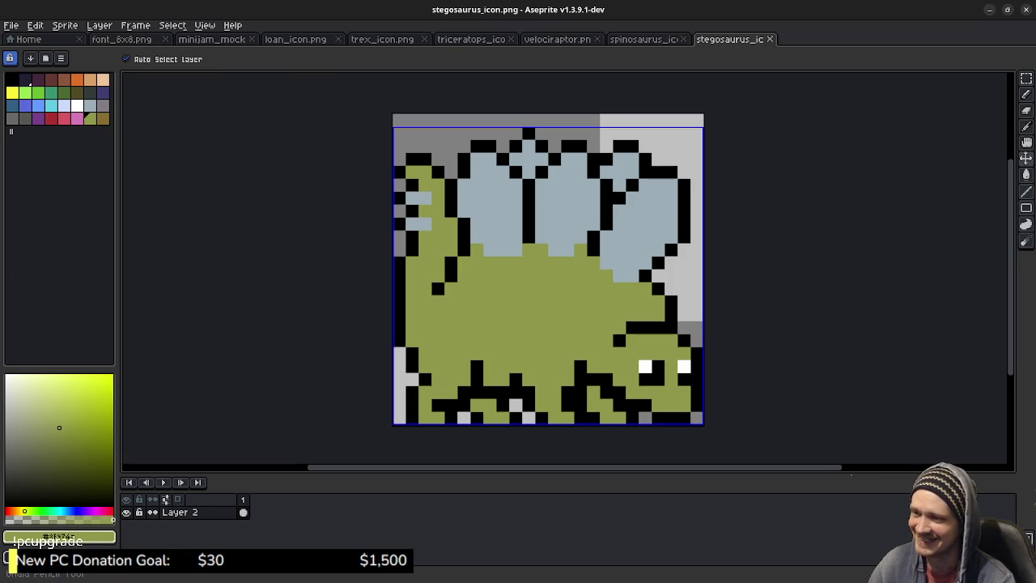
# Save the stegosaurus icon and bring up the minijam_mock mockup
pyautogui.press('b')
pyautogui.hotkey('ctrl', 's')
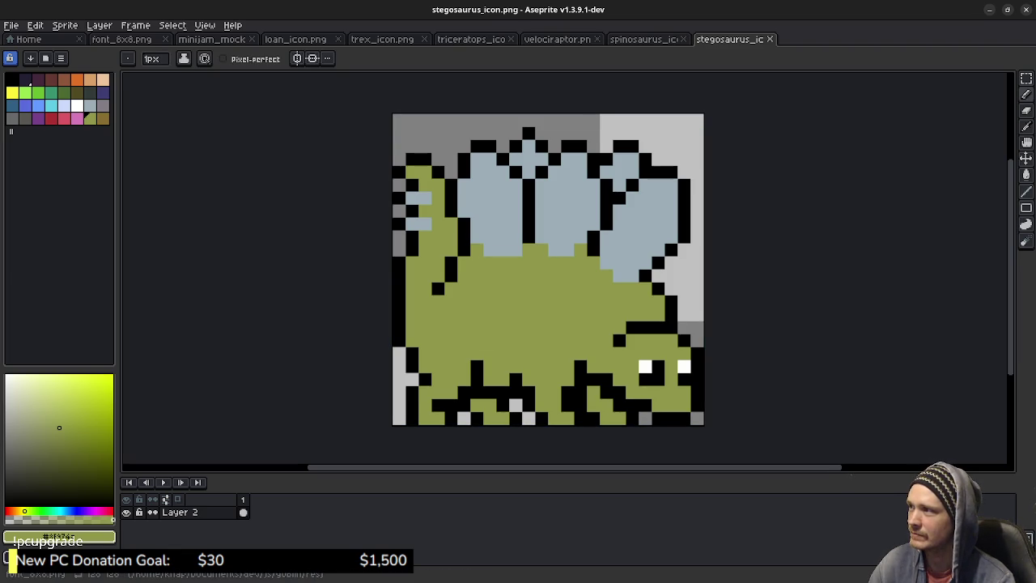
pyautogui.click(121, 39)
pyautogui.click(212, 39)
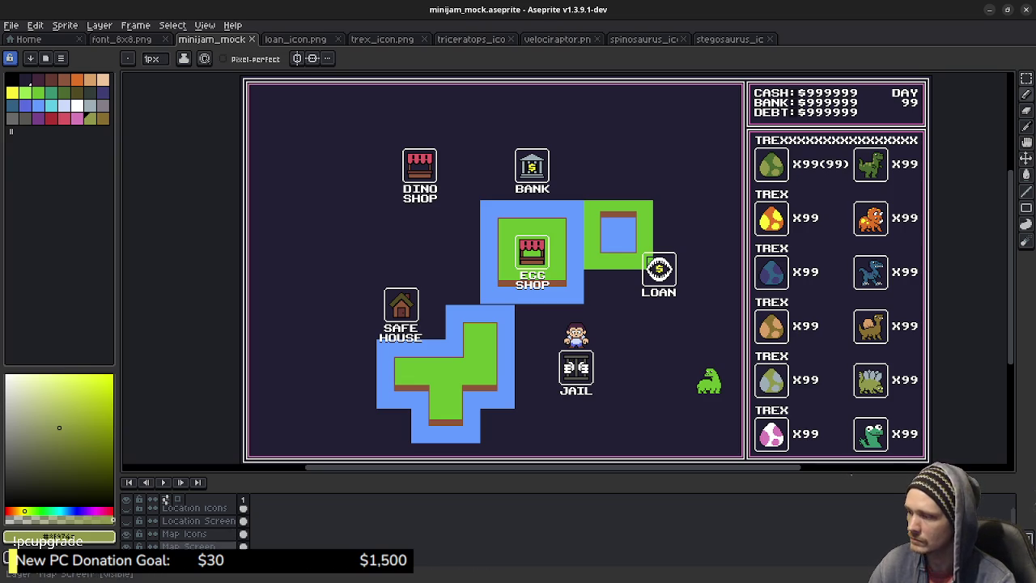
# Hide the island map layer and add a new empty layer
pyautogui.scroll(-2, 182, 526)
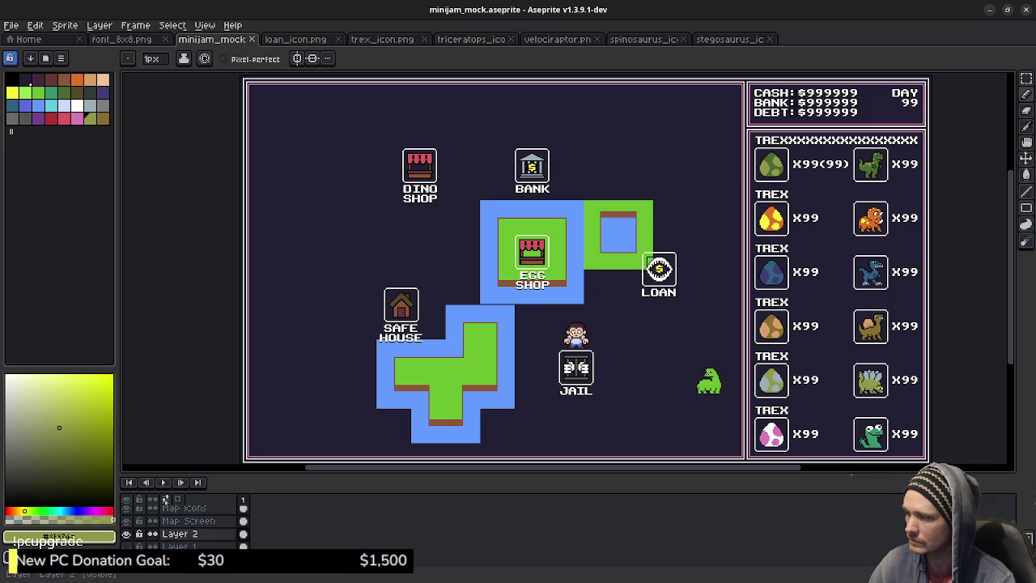
pyautogui.click(126, 546)
pyautogui.click(126, 546)
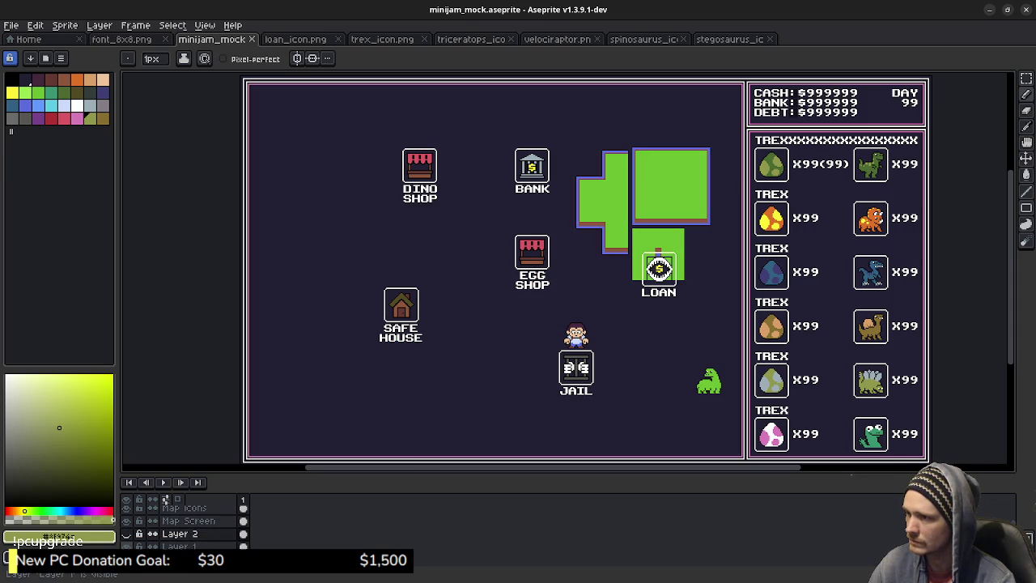
pyautogui.click(126, 546)
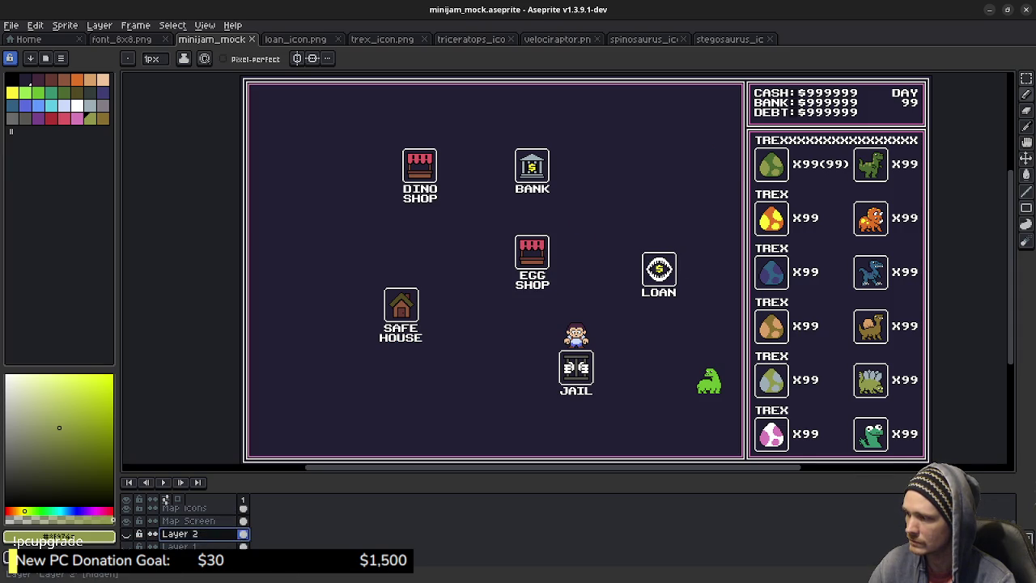
pyautogui.rightClick(180, 533)
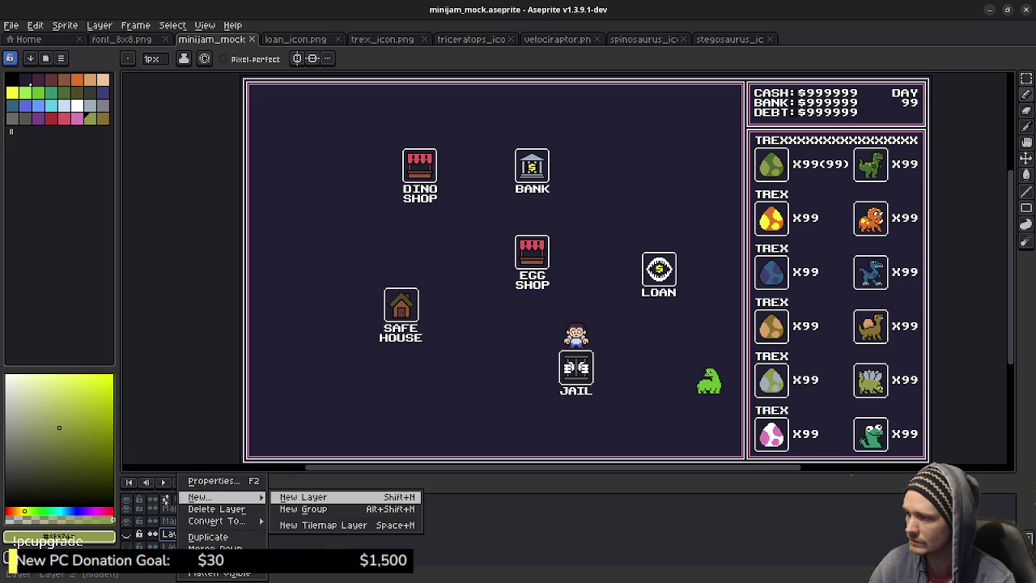
pyautogui.click(303, 496)
# Hide the Map Screen and Map Icons layers and marquee-select a square area of the map
pyautogui.scroll(-1, 186, 526)
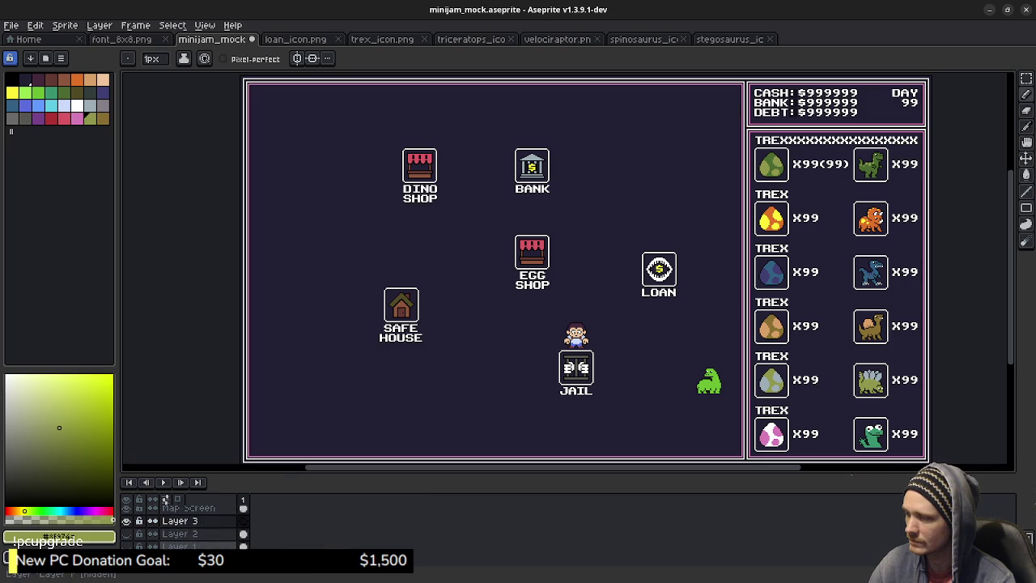
pyautogui.click(126, 534)
pyautogui.click(126, 520)
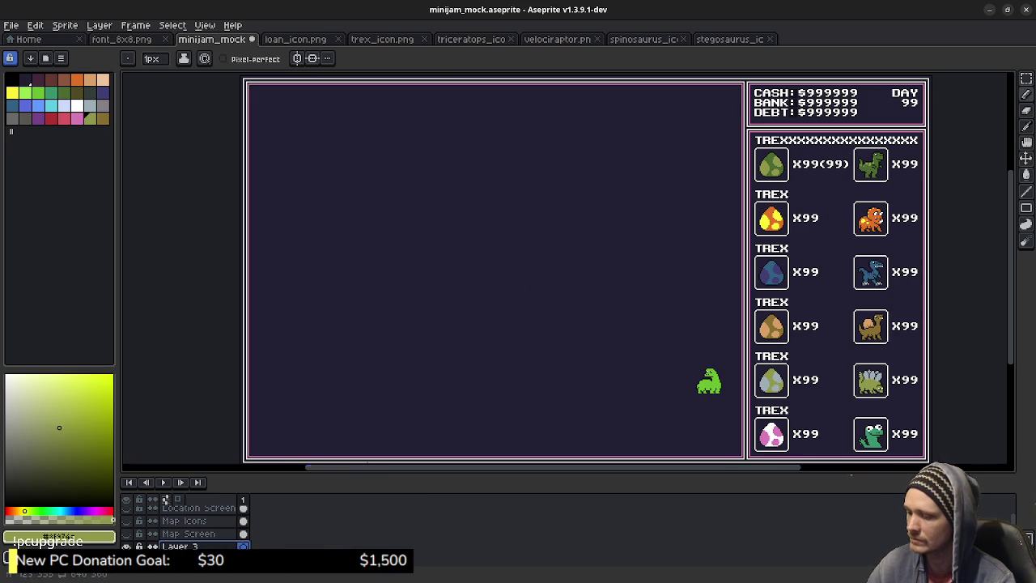
pyautogui.press('m')
pyautogui.scroll(2, 478, 315)
pyautogui.moveTo(420, 295)
pyautogui.mouseDown()
pyautogui.moveTo(620, 177)
pyautogui.moveTo(770, 121)
pyautogui.moveTo(763, 143)
pyautogui.mouseUp()
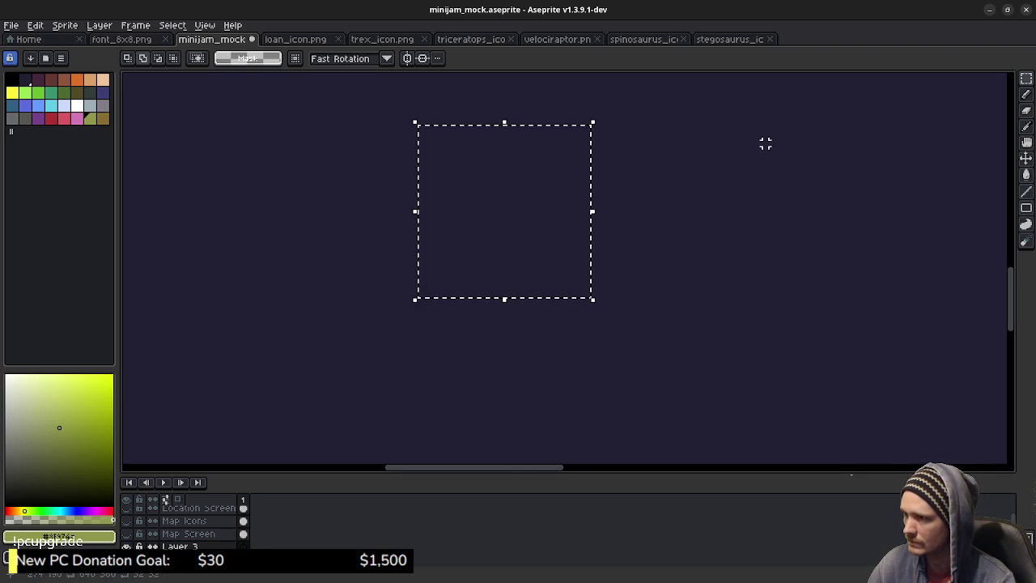
# Fill the square selection white and delete an inset rectangle to leave a white outline
pyautogui.press('w')
pyautogui.press('x')
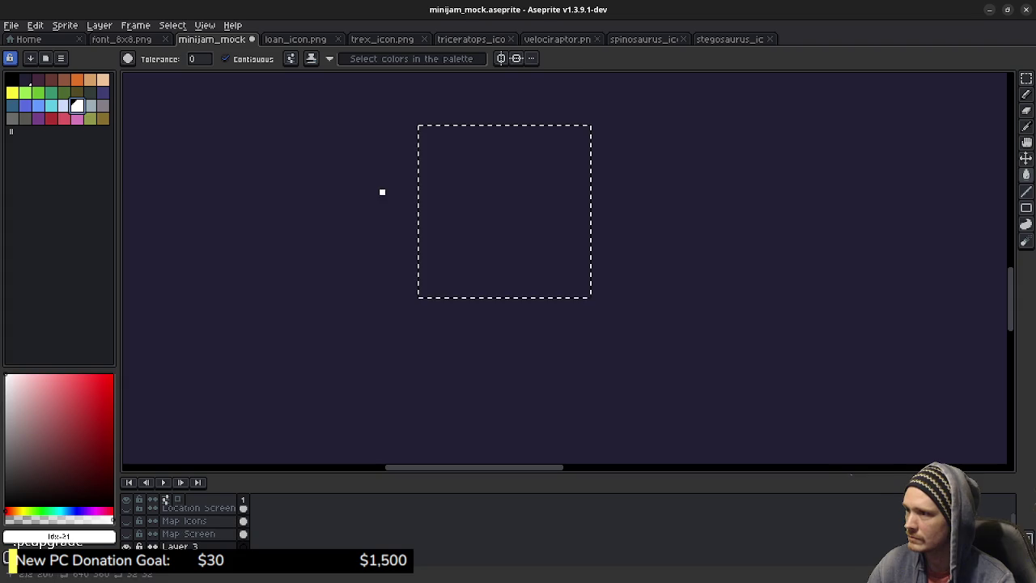
pyautogui.press('f')
pyautogui.moveTo(381, 192); pyautogui.dragTo(410, 287)
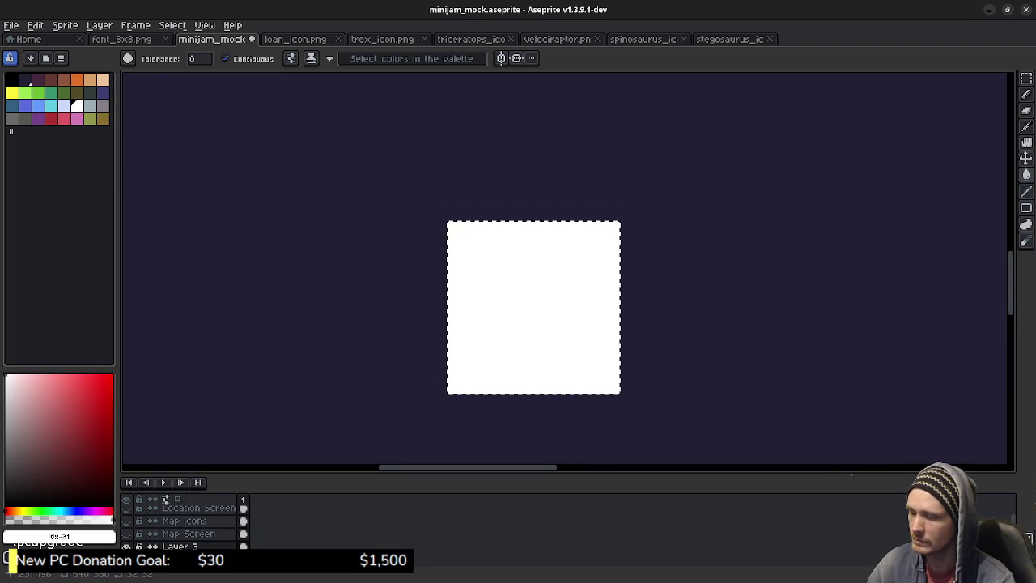
pyautogui.press('m')
pyautogui.hotkey('ctrl', 'd')
pyautogui.moveTo(454, 225); pyautogui.dragTo(613, 392)
pyautogui.press('Delete')
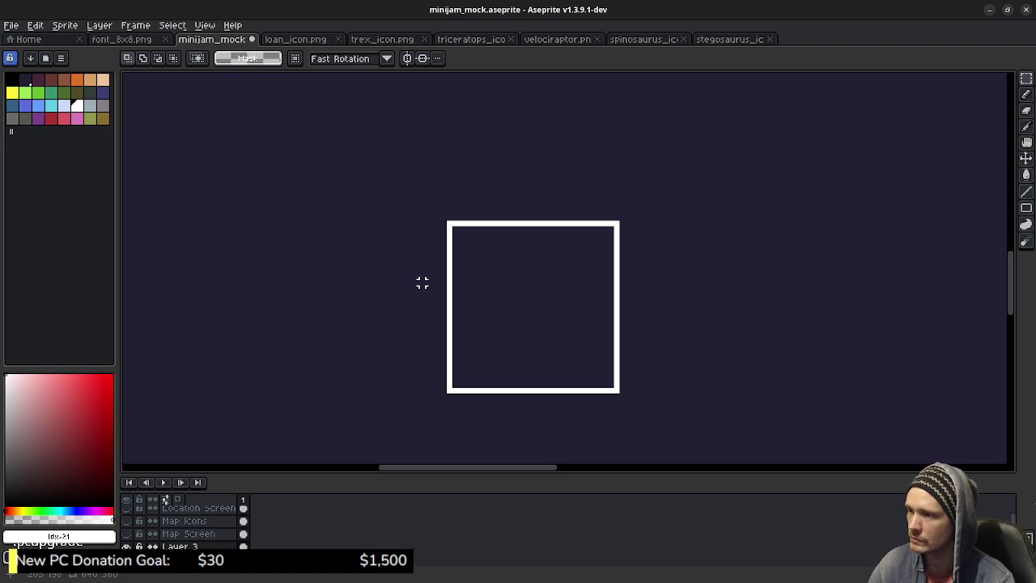
# Select the outlined square and paste a duplicate to its right
pyautogui.click(450, 223)
pyautogui.moveTo(459, 239); pyautogui.dragTo(621, 393)
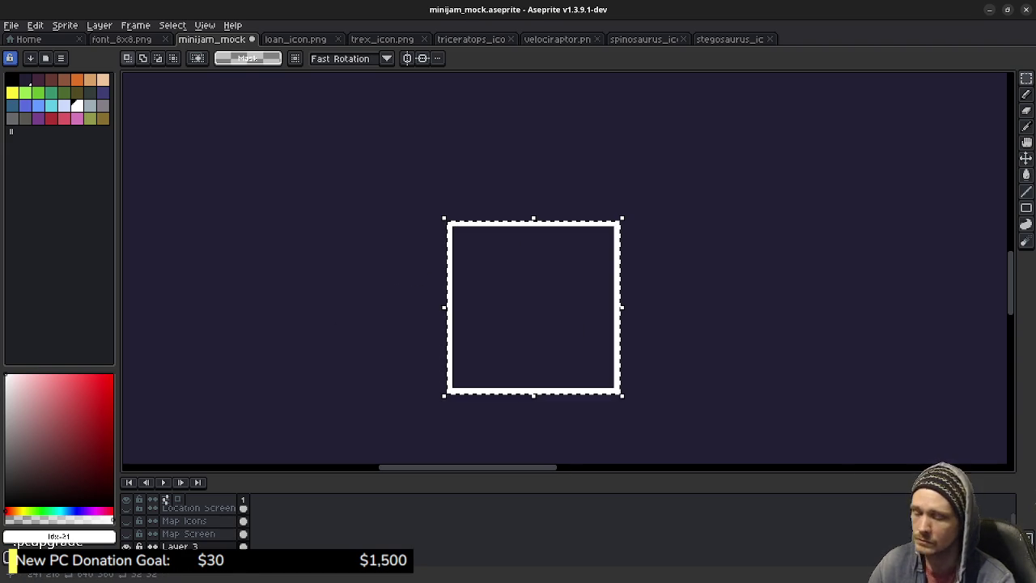
pyautogui.hotkey('ctrl', 'v')
pyautogui.moveTo(534, 307); pyautogui.dragTo(712, 306)
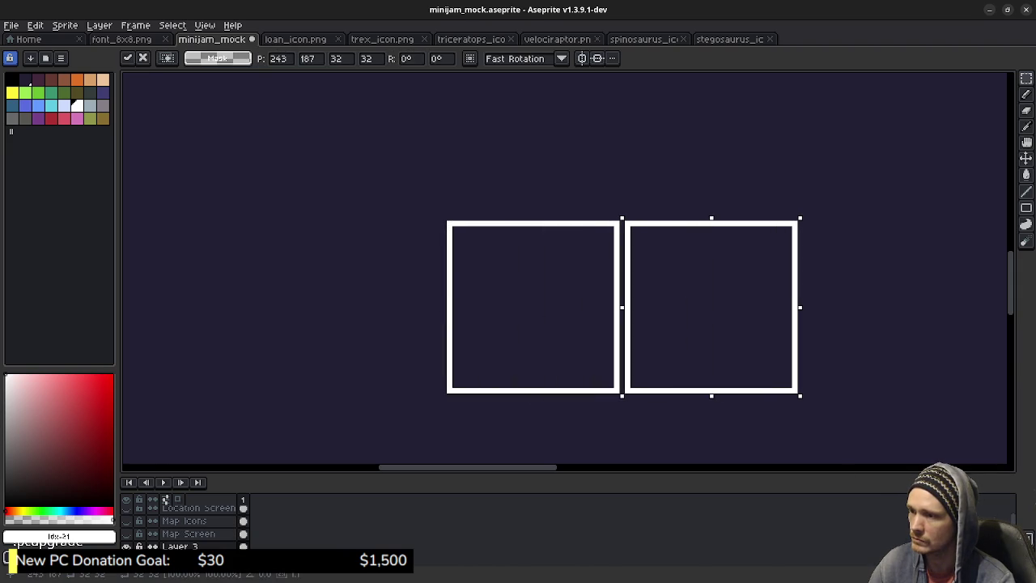
# Commit the right copy and add another copy on the left, making a row of three squares
pyautogui.press('Left')
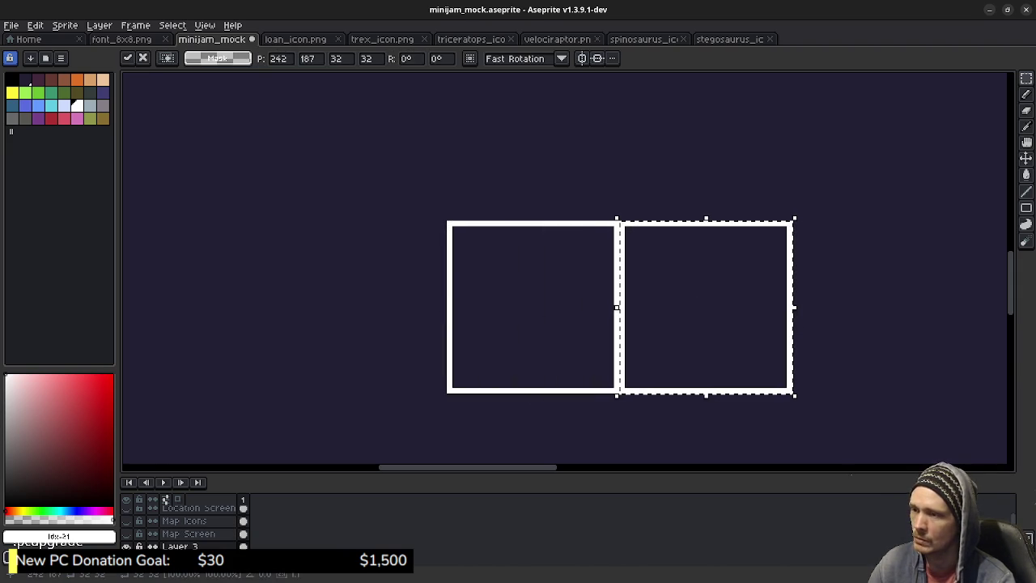
pyautogui.press('Return')
pyautogui.hotkey('ctrl', 'v')
pyautogui.moveTo(518, 308); pyautogui.dragTo(396, 307)
pyautogui.press('Left')
pyautogui.press('Left')
pyautogui.press('Left')
pyautogui.press('Left')
pyautogui.press('Left')
pyautogui.press('Left')
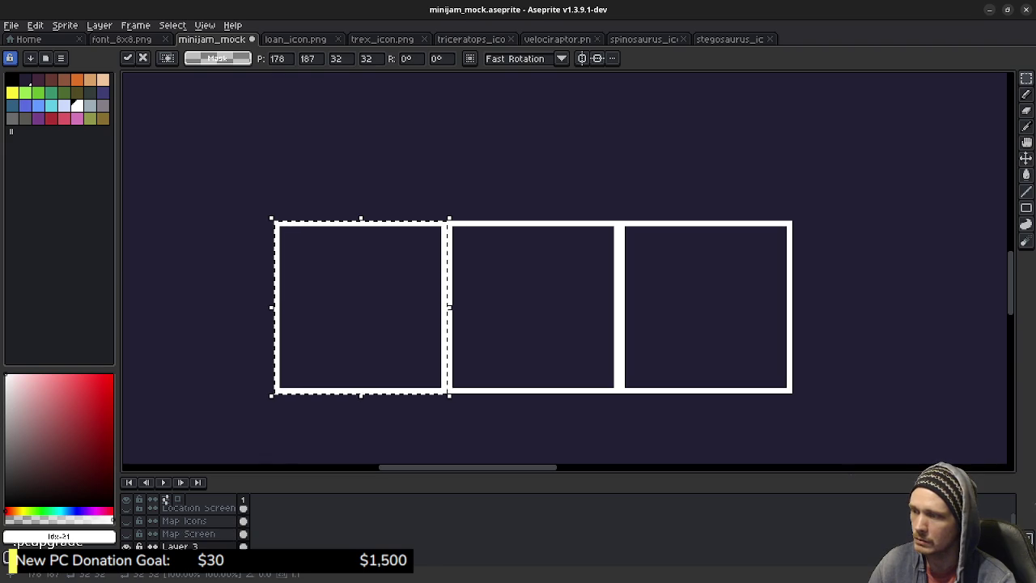
# Place three more copies above the row, forming a second touching row
pyautogui.moveTo(360, 308); pyautogui.dragTo(360, 141)
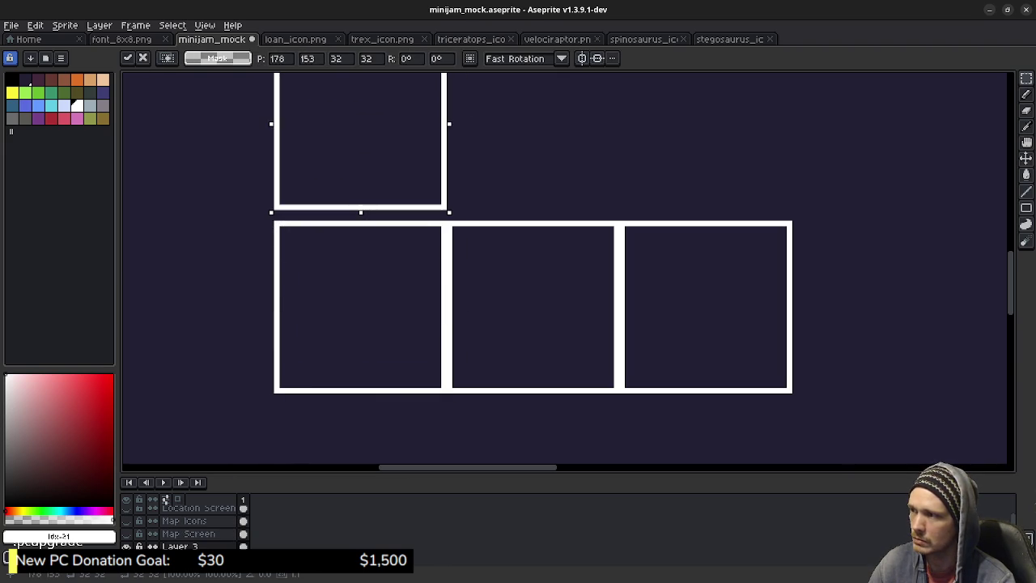
pyautogui.press('Down')
pyautogui.press('Down')
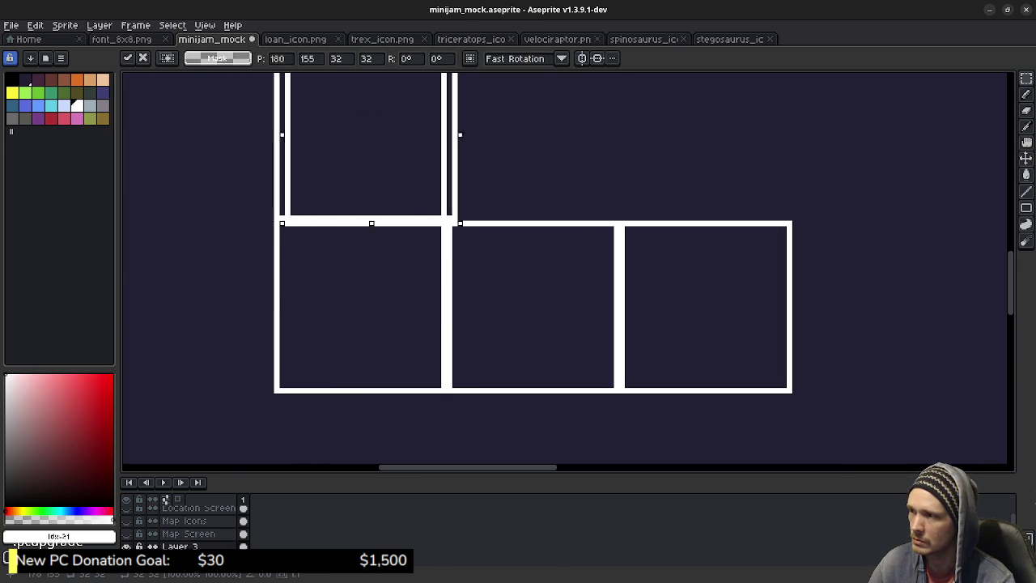
pyautogui.moveTo(361, 142); pyautogui.dragTo(538, 136)
pyautogui.press('Down')
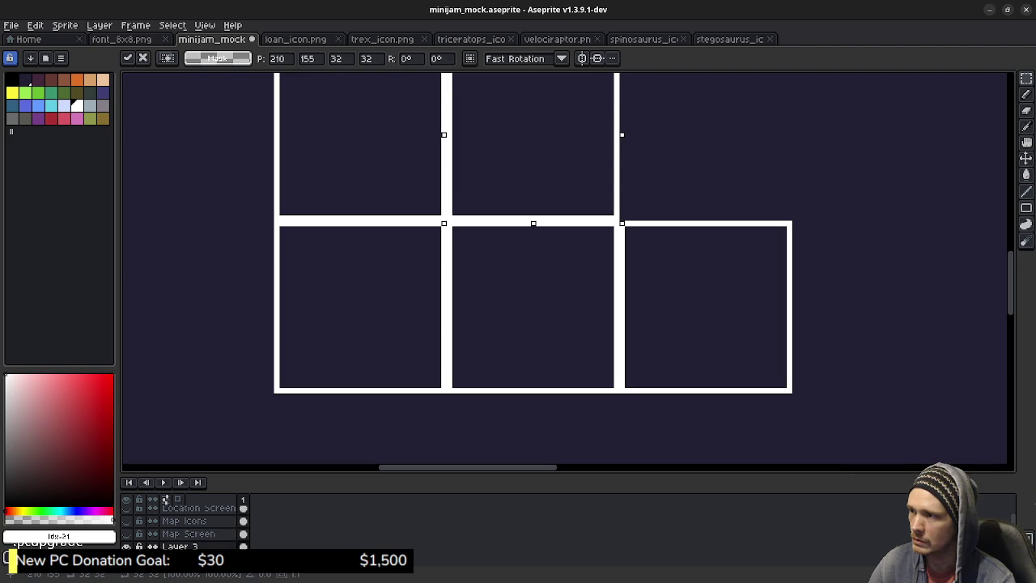
pyautogui.moveTo(531, 146); pyautogui.dragTo(679, 140)
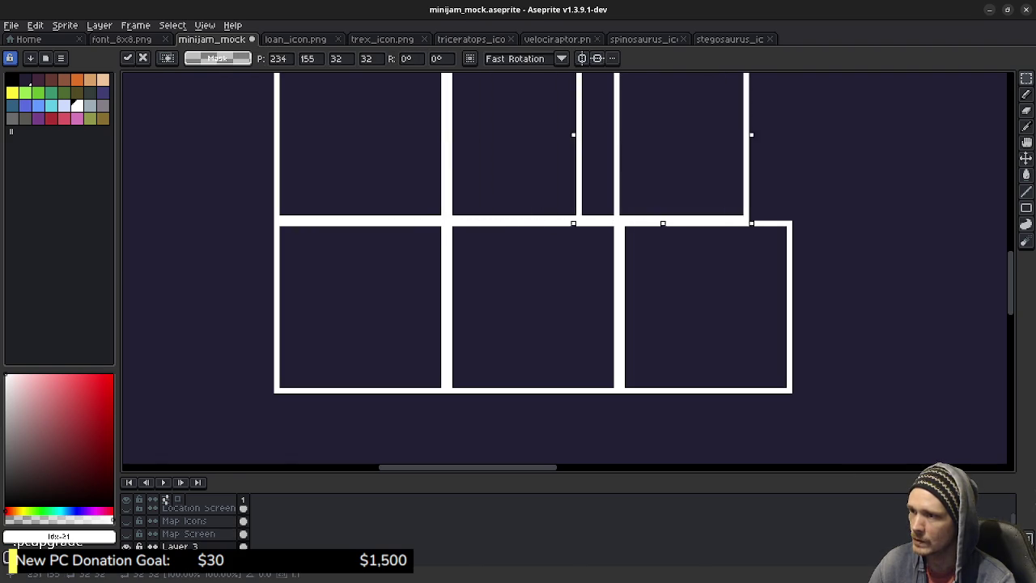
pyautogui.press('Right')
pyautogui.press('Right')
pyautogui.press('Right')
pyautogui.press('Right')
pyautogui.press('Down')
pyautogui.scroll(-2, 664, 275)
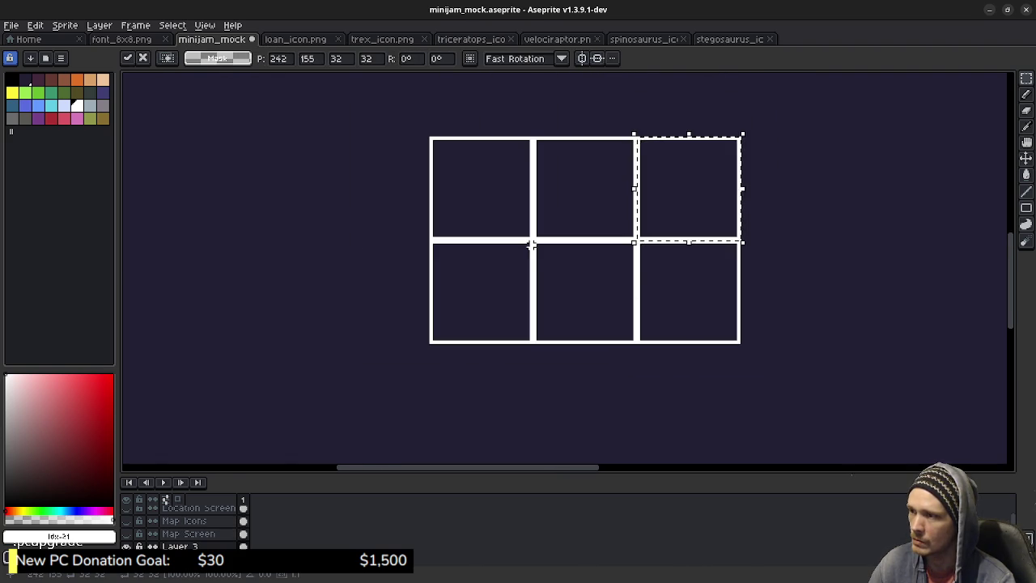
pyautogui.press('Return')
# Copy the two-row grid and paste it below, aligned, to make a 3×3 grid
pyautogui.moveTo(429, 136)
pyautogui.mouseDown()
pyautogui.moveTo(560, 245)
pyautogui.moveTo(739, 342)
pyautogui.mouseUp()
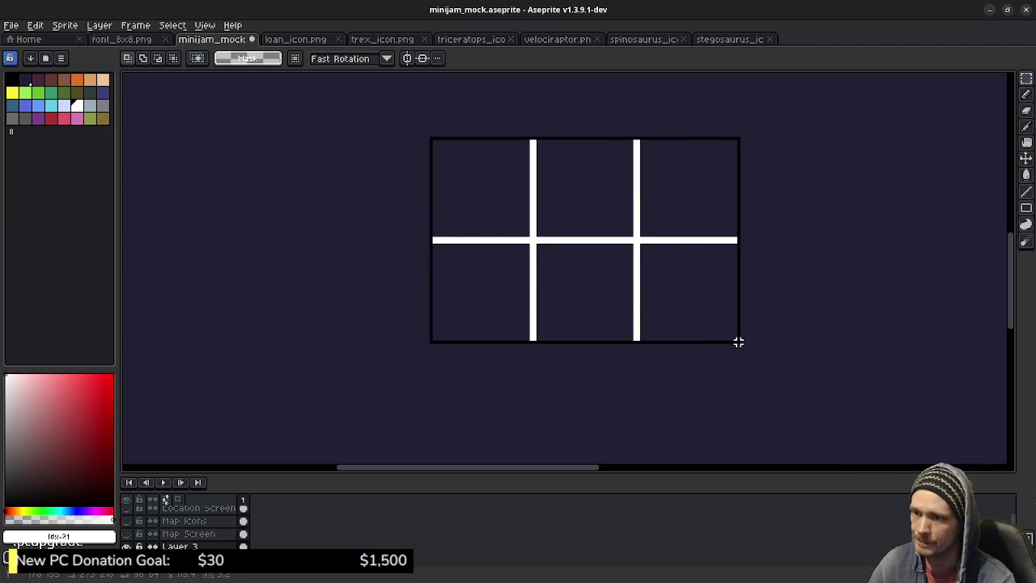
pyautogui.hotkey('ctrl', 'c')
pyautogui.hotkey('ctrl', 'v')
pyautogui.moveTo(599, 284); pyautogui.dragTo(618, 371)
pyautogui.press('Left')
pyautogui.press('Left')
pyautogui.press('Left')
pyautogui.press('Left')
pyautogui.press('Down')
pyautogui.press('Down')
pyautogui.press('Left')
pyautogui.press('Down')
pyautogui.press('Down')
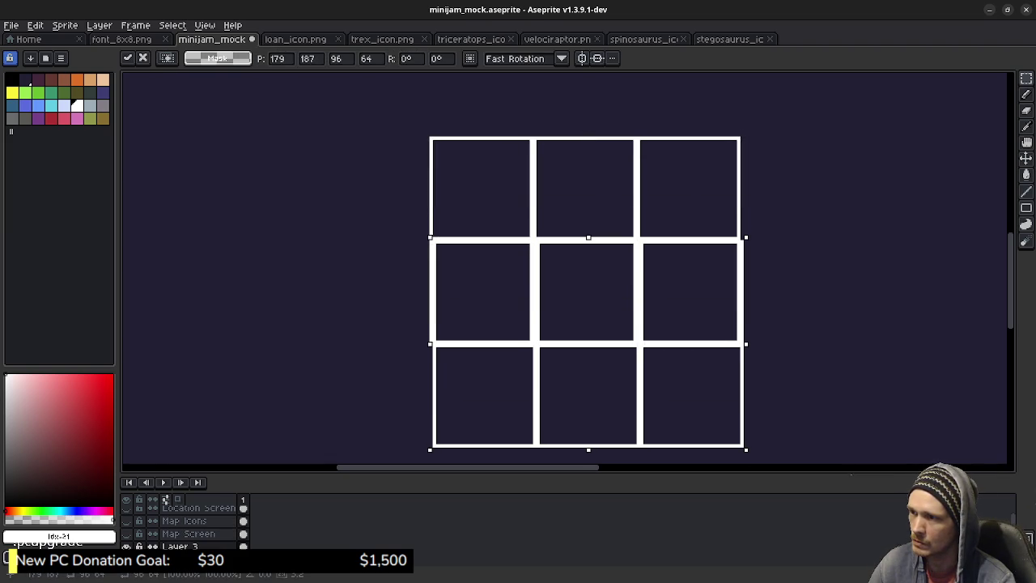
pyautogui.press('Left')
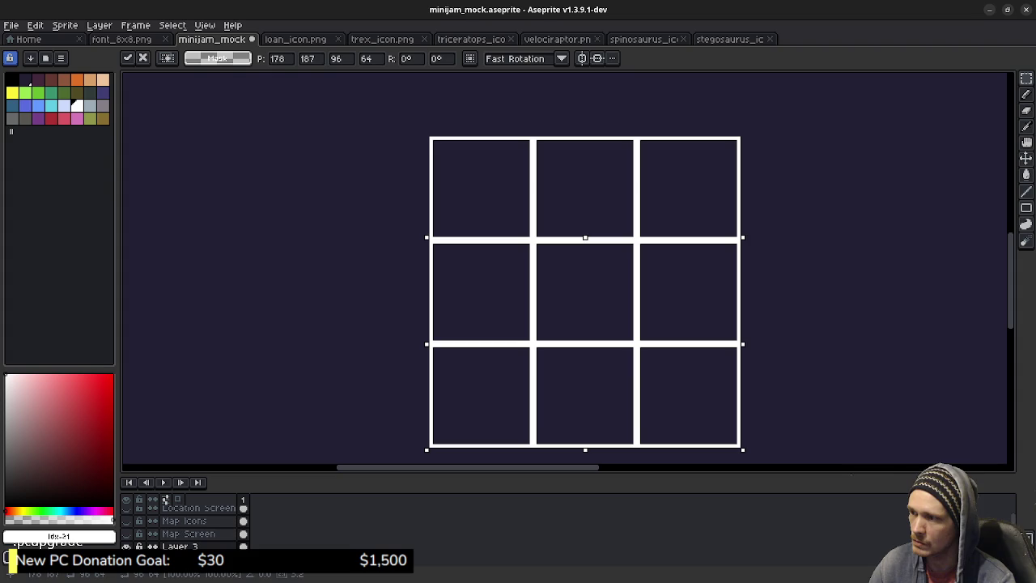
pyautogui.click(761, 315)
# Place a separate copy of the top-left square just left of the 3×3 grid
pyautogui.scroll(1, 733, 316)
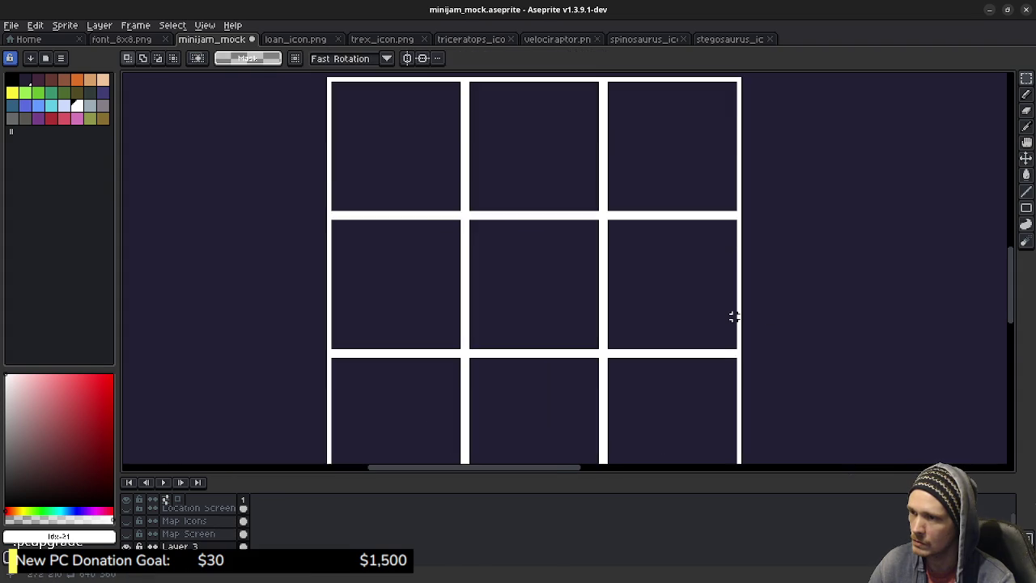
pyautogui.scroll(1, 672, 307)
pyautogui.scroll(-1, 656, 308)
pyautogui.scroll(-1, 644, 305)
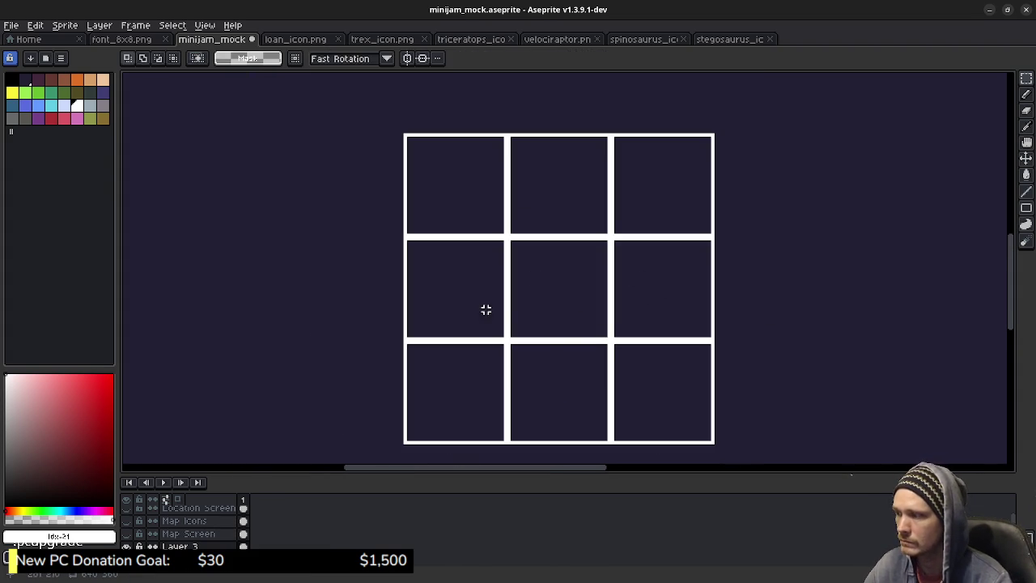
pyautogui.moveTo(356, 236); pyautogui.dragTo(397, 264)
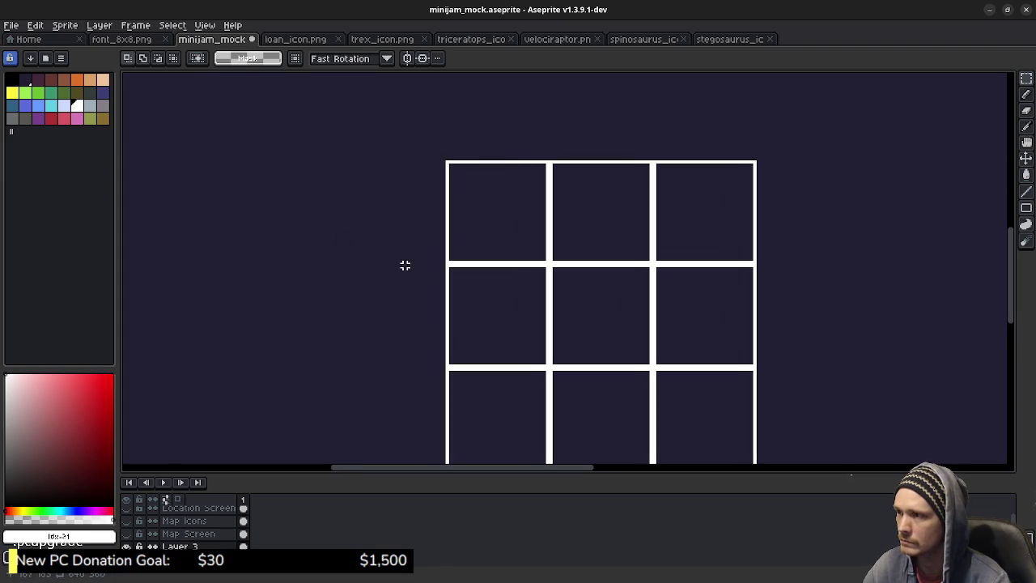
pyautogui.moveTo(448, 162); pyautogui.dragTo(547, 262)
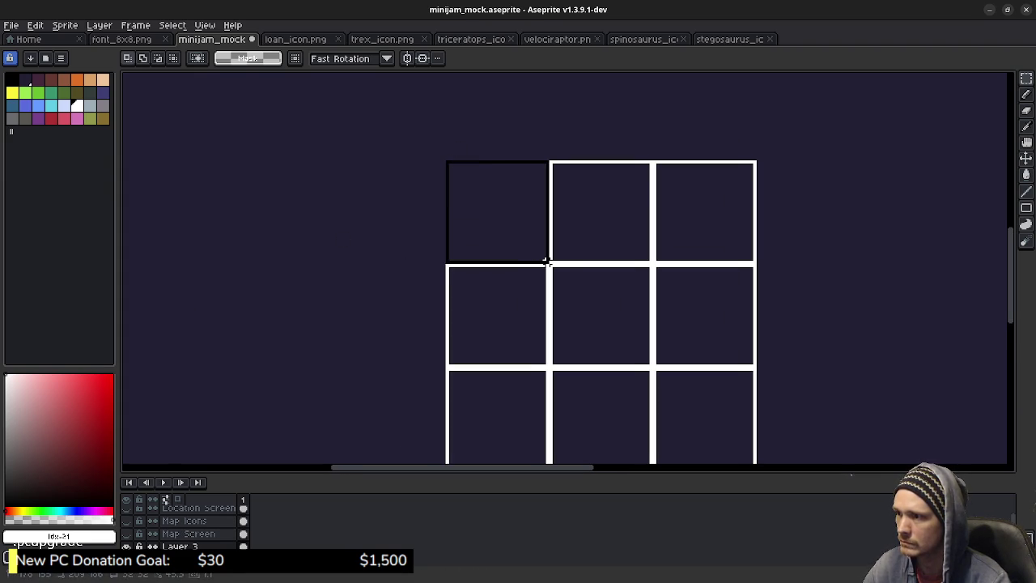
pyautogui.press('Left')
pyautogui.press('Left')
pyautogui.press('Left')
pyautogui.moveTo(472, 209)
pyautogui.mouseDown()
pyautogui.moveTo(353, 214)
pyautogui.moveTo(397, 207)
pyautogui.moveTo(391, 216)
pyautogui.mouseUp()
pyautogui.press('Right')
pyautogui.press('Up')
pyautogui.press('Left')
pyautogui.press('Left')
pyautogui.press('Right')
pyautogui.press('Left')
pyautogui.press('Left')
pyautogui.click(478, 215)
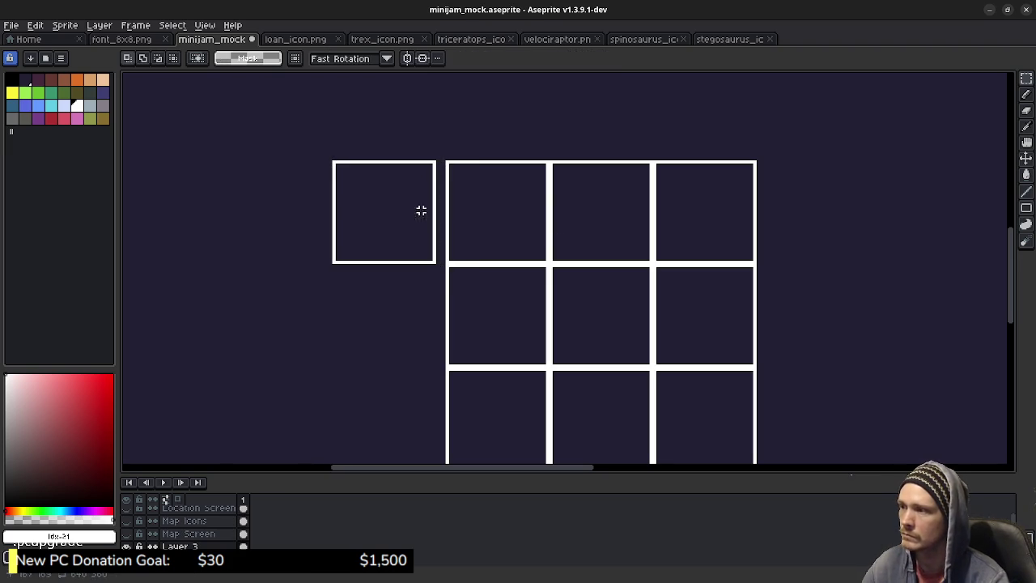
# Recolour the separate square's border blue and fill its interior brown
pyautogui.click(38, 105)
pyautogui.scroll(1, 384, 241)
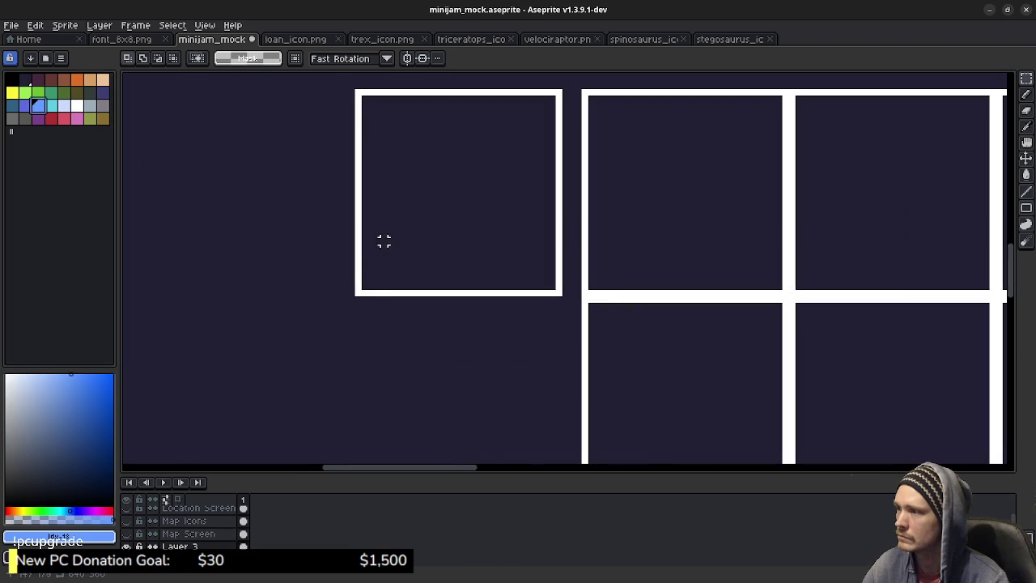
pyautogui.press('b')
pyautogui.press('g')
pyautogui.click(365, 284)
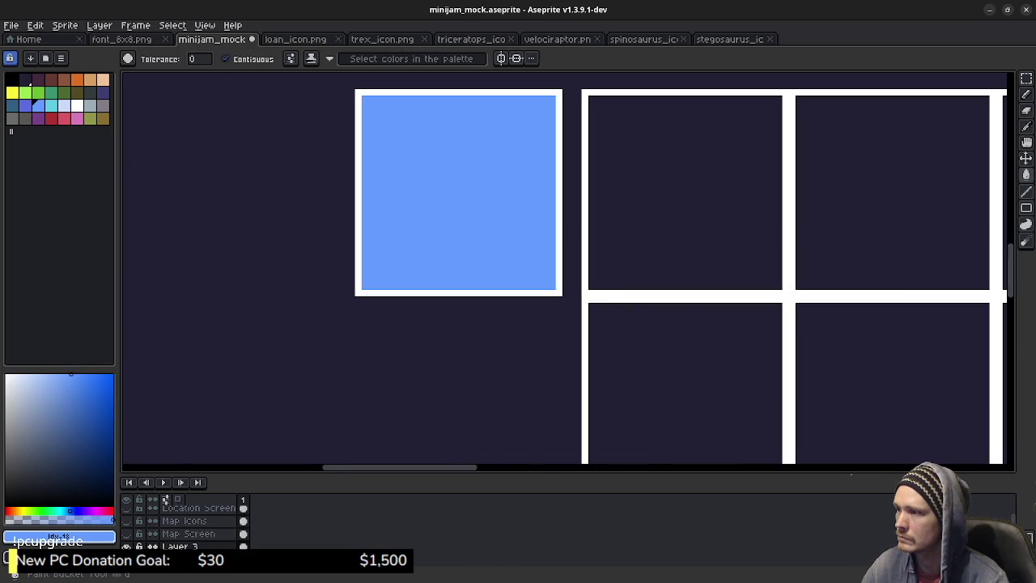
pyautogui.hotkey('ctrl', 'z')
pyautogui.click(357, 281)
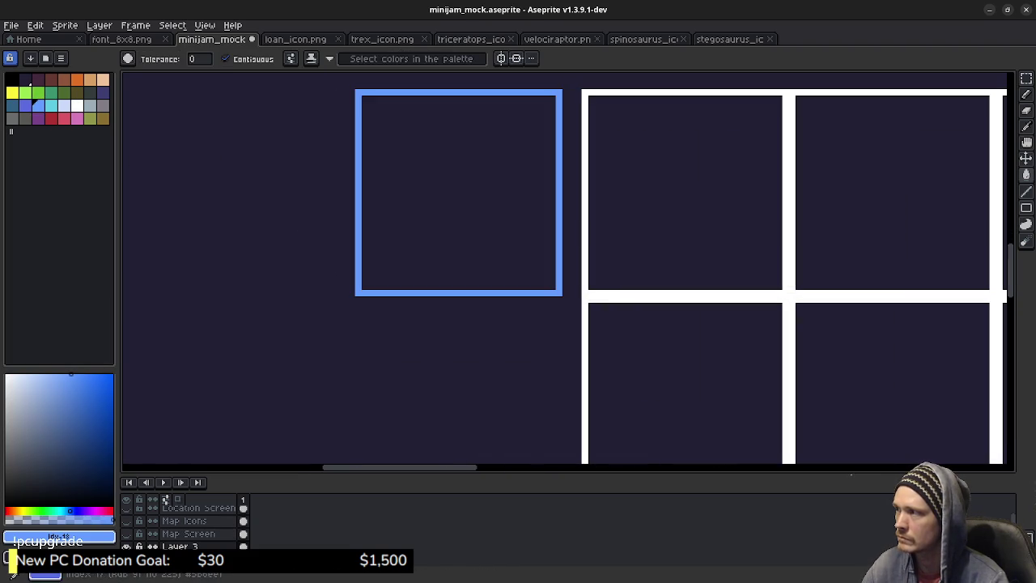
pyautogui.click(64, 80)
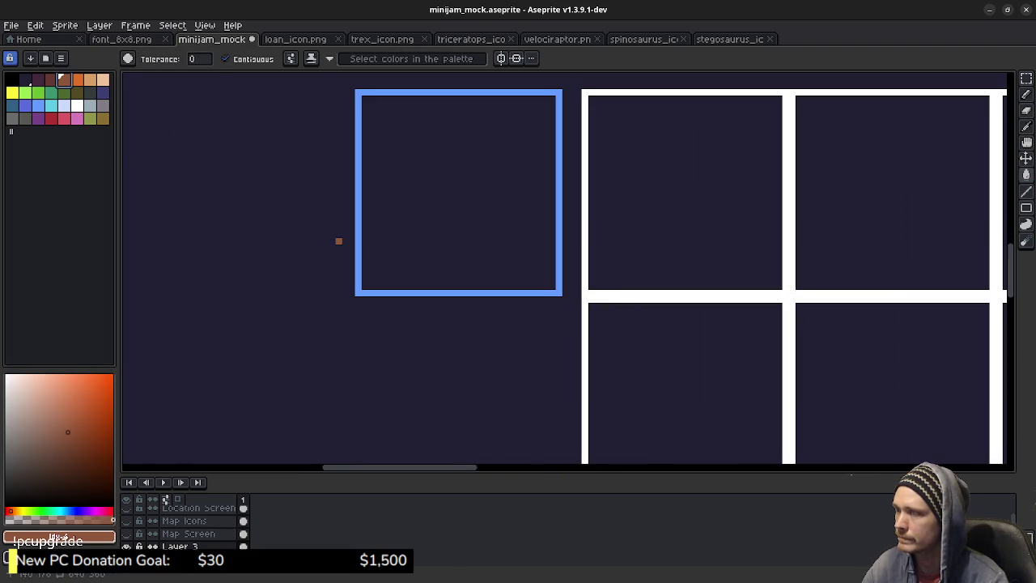
pyautogui.click(384, 248)
# Draw a green inner edge and fill the inside of the square green
pyautogui.click(38, 92)
pyautogui.press('b')
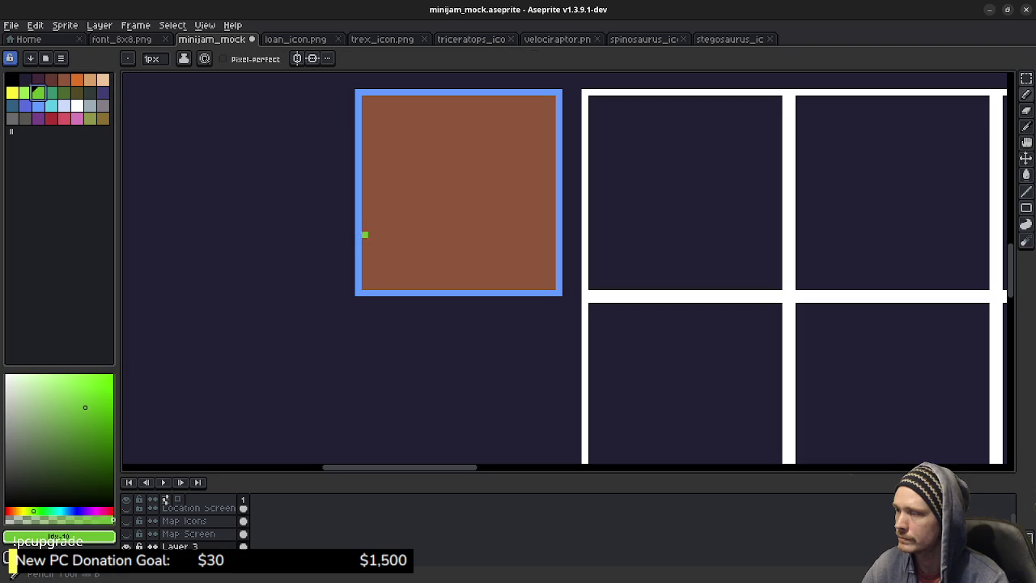
pyautogui.moveTo(371, 280)
pyautogui.mouseDown()
pyautogui.moveTo(371, 110)
pyautogui.moveTo(547, 105)
pyautogui.moveTo(547, 270)
pyautogui.moveTo(374, 282)
pyautogui.mouseUp()
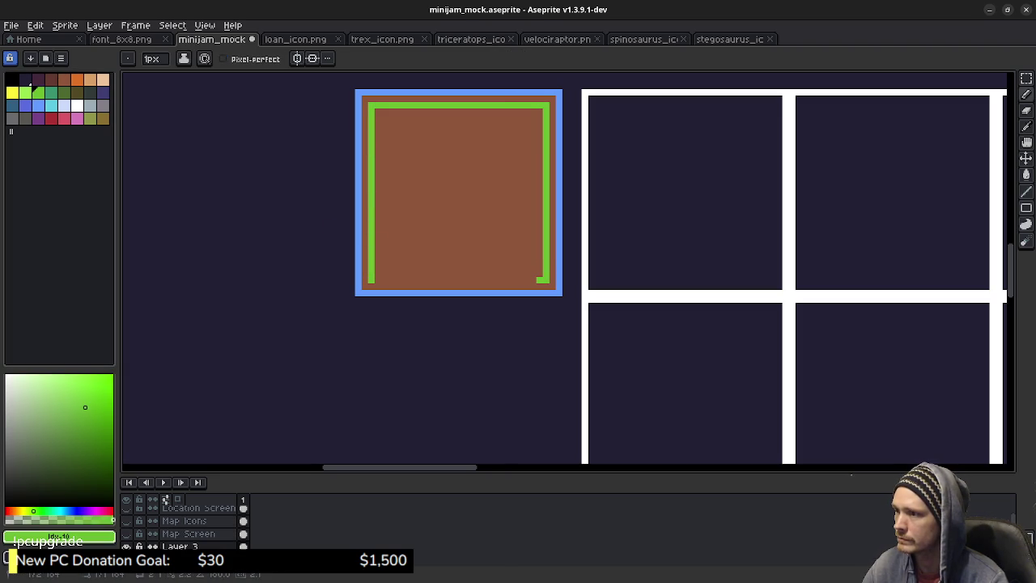
pyautogui.press('v')
pyautogui.press('b')
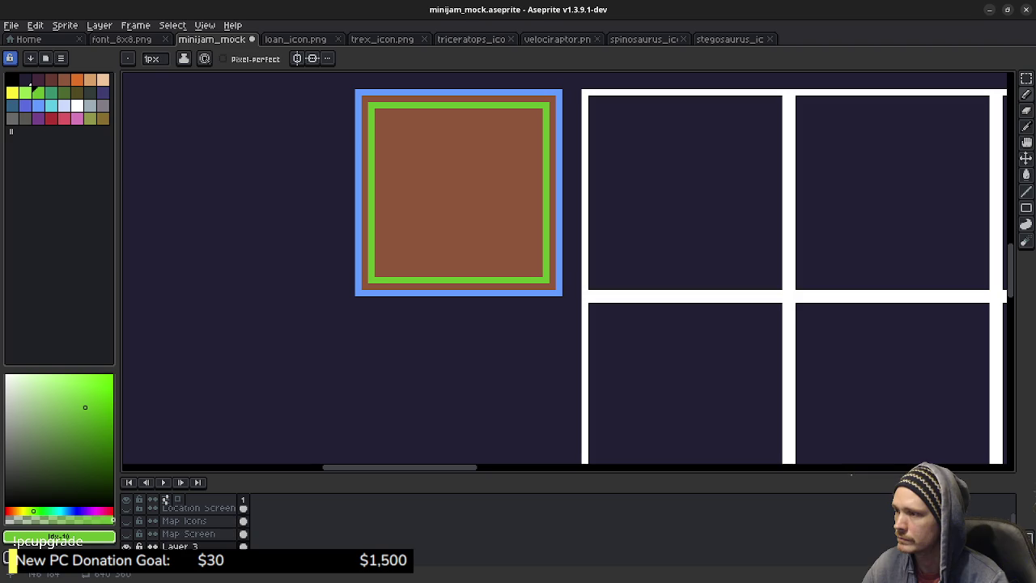
pyautogui.press('g')
pyautogui.click(390, 267)
# Draw a brown line across the tile's lower part and fill the strip below it brown
pyautogui.keyDown('alt'); pyautogui.click(378, 280); pyautogui.keyUp('alt')
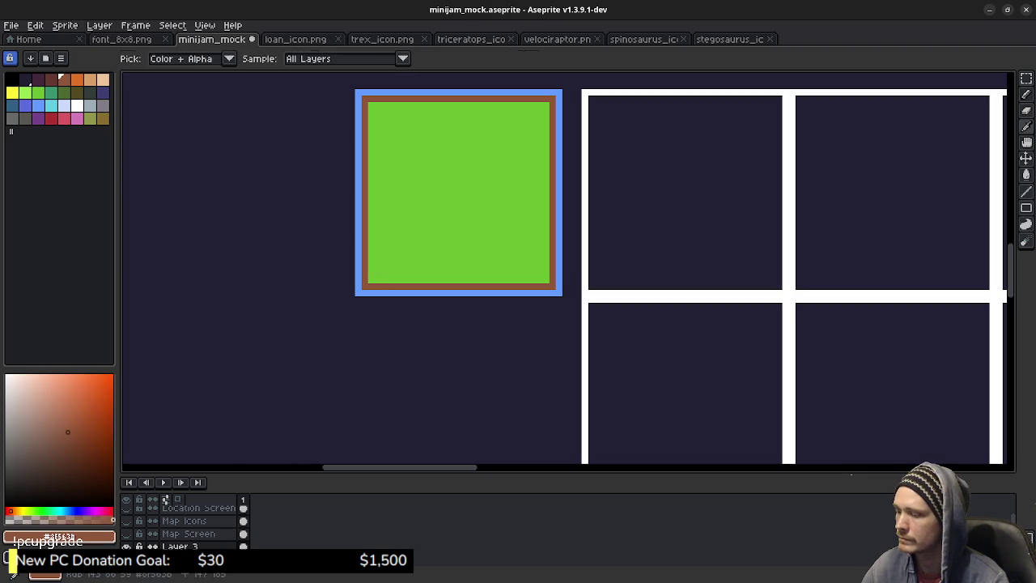
pyautogui.press('b')
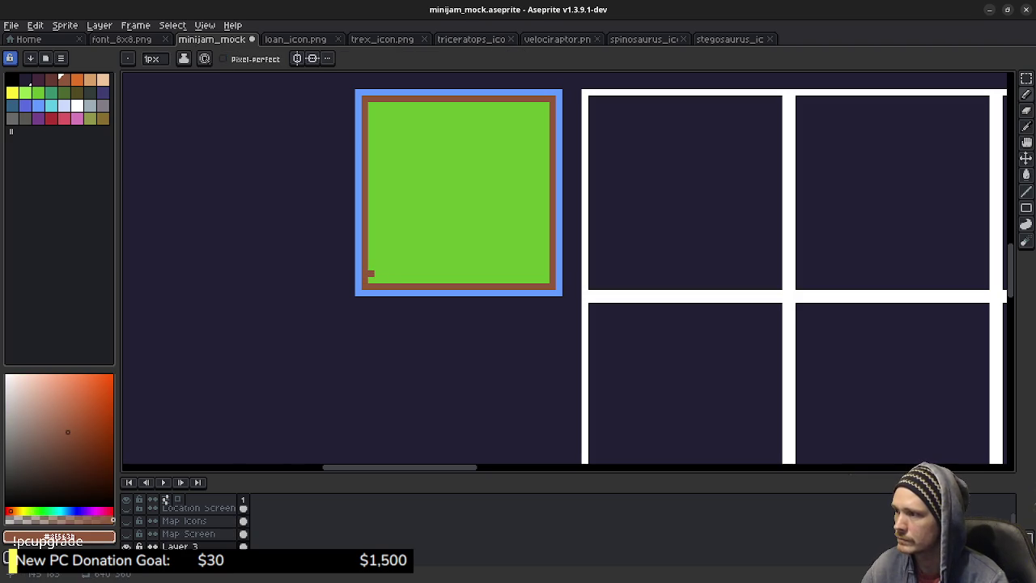
pyautogui.moveTo(371, 267); pyautogui.dragTo(550, 268)
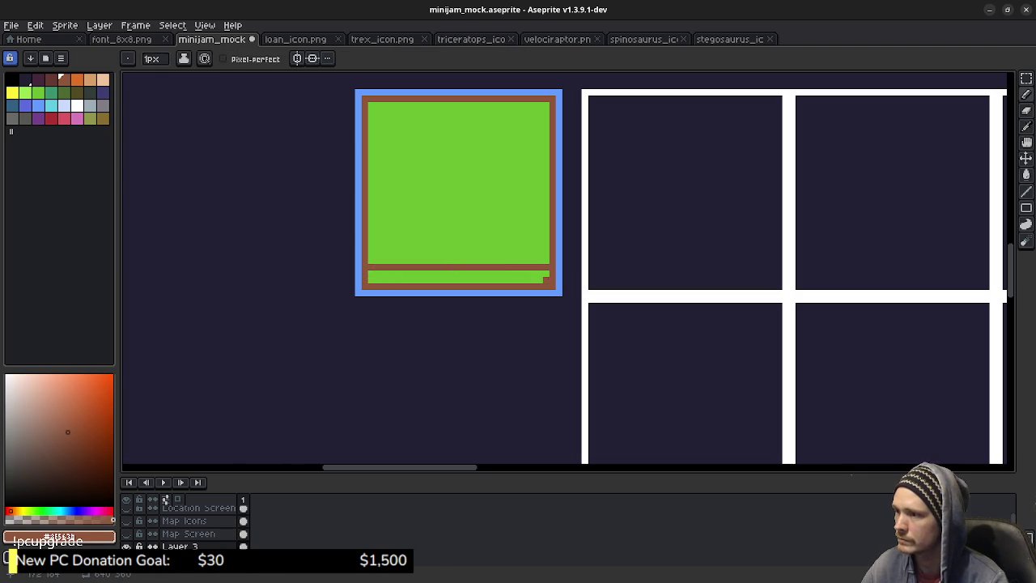
pyautogui.press('g')
pyautogui.click(539, 279)
pyautogui.scroll(-2, 506, 235)
pyautogui.scroll(-1, 510, 239)
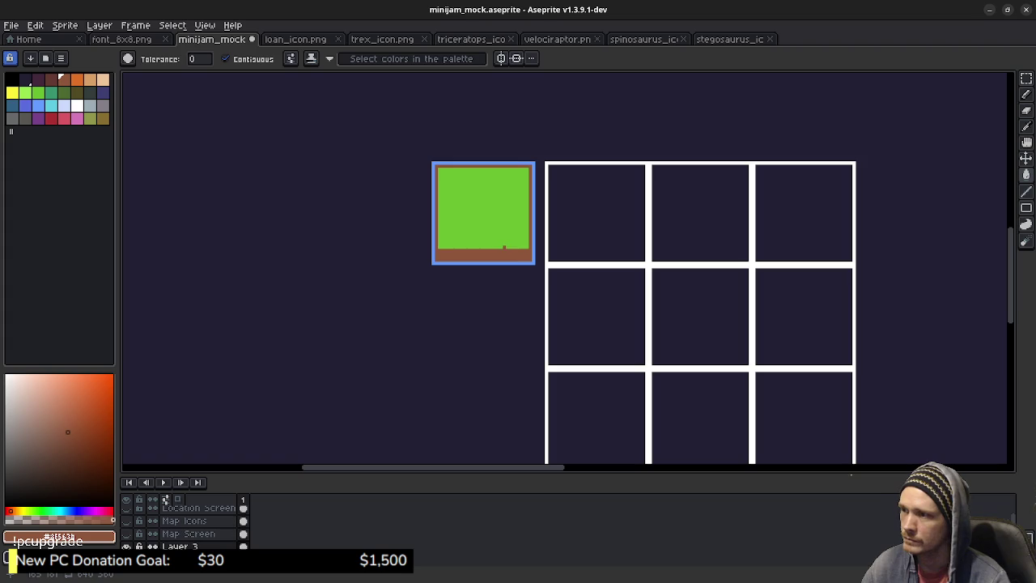
pyautogui.moveTo(523, 273)
pyautogui.mouseDown()
pyautogui.moveTo(350, 308)
pyautogui.moveTo(472, 280)
pyautogui.moveTo(487, 288)
pyautogui.mouseUp()
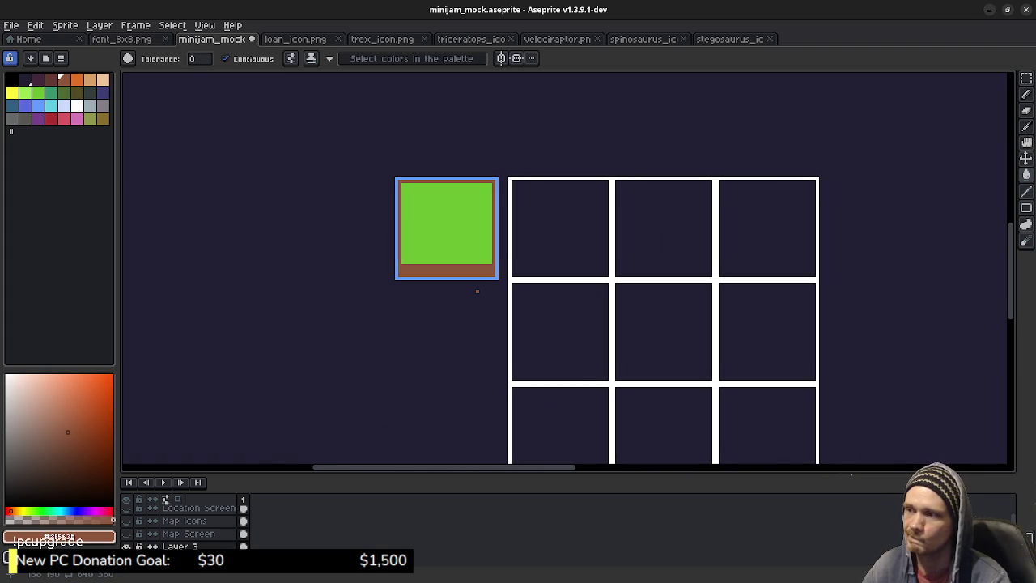
# Re-show the Map Icons layers so Safe House, Egg Shop and the character reappear
pyautogui.click(126, 521)
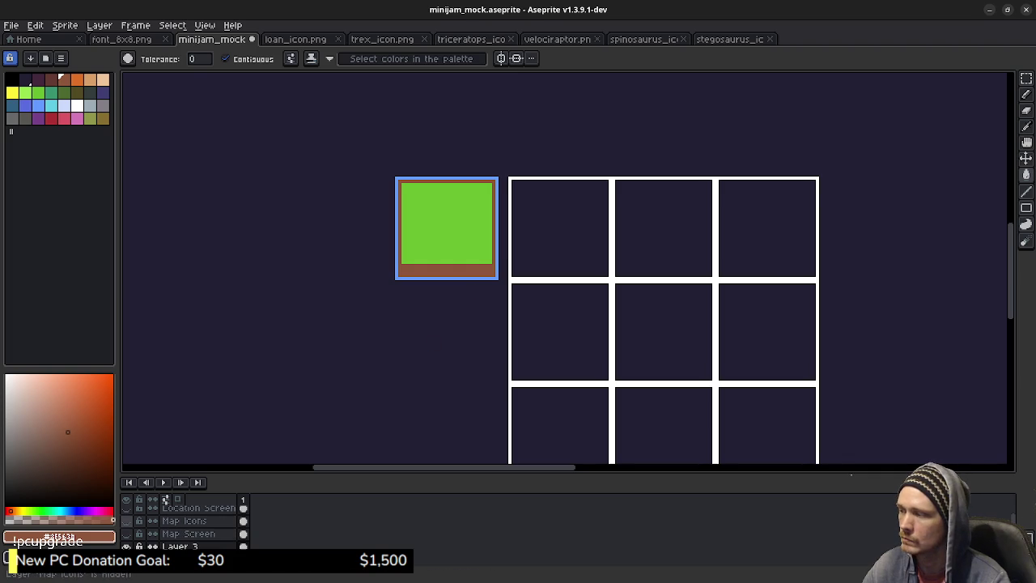
pyautogui.click(126, 533)
pyautogui.scroll(-2, 680, 300)
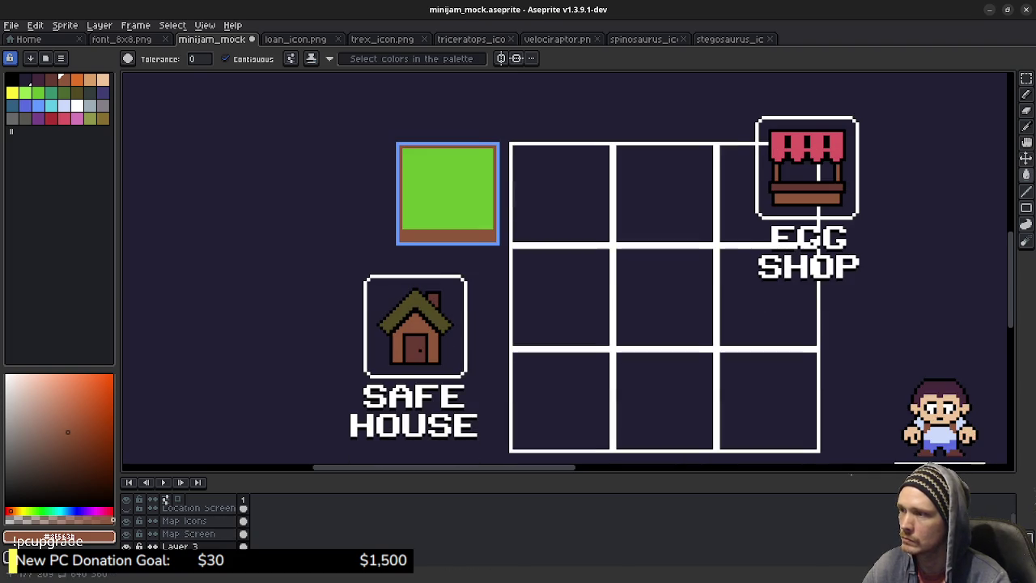
pyautogui.scroll(-1, 680, 300)
pyautogui.hscroll(1, 653, 284)
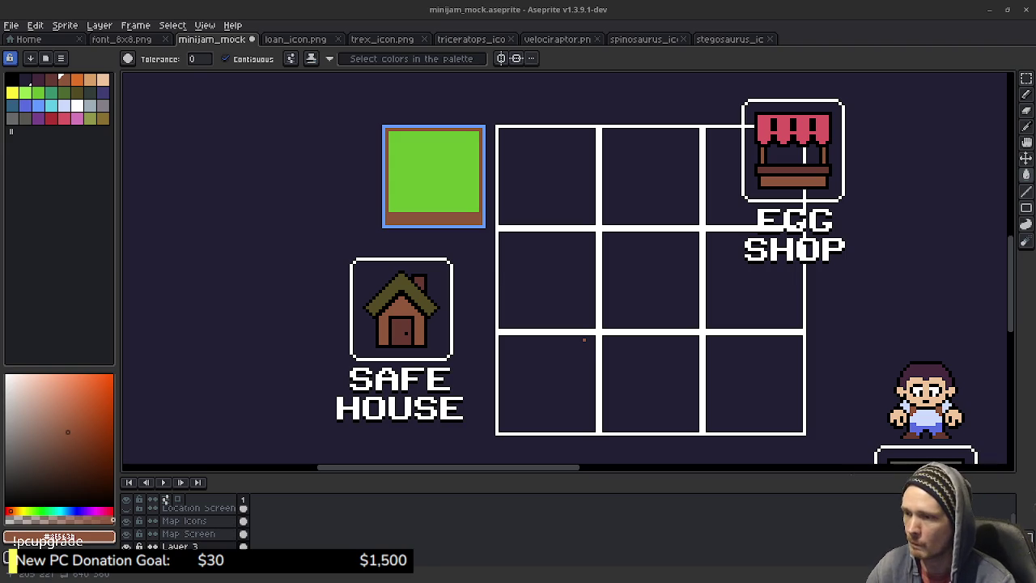
pyautogui.scroll(5, 588, 356)
pyautogui.hscroll(4, 599, 348)
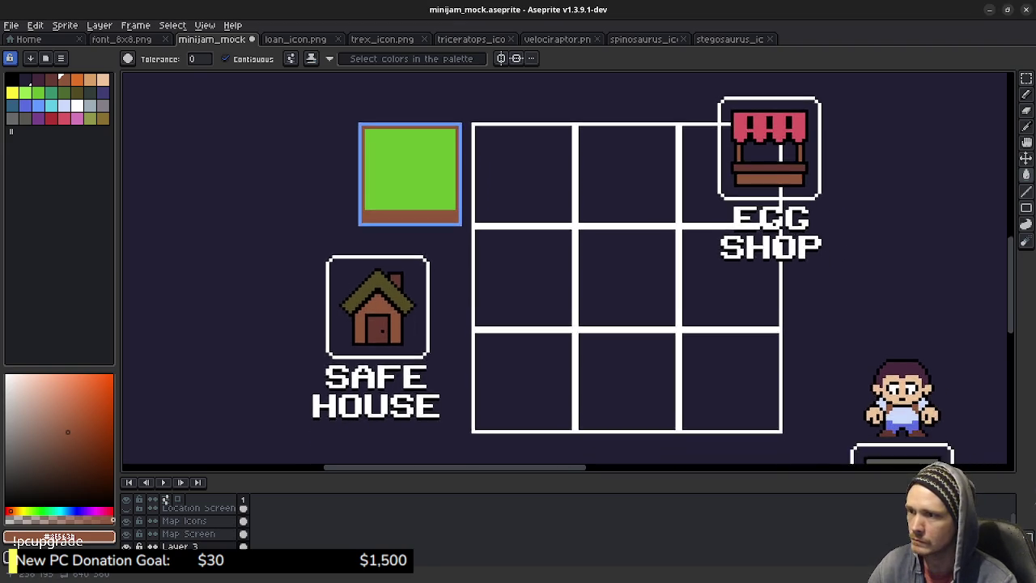
pyautogui.scroll(-3, 616, 341)
pyautogui.hscroll(3, 616, 341)
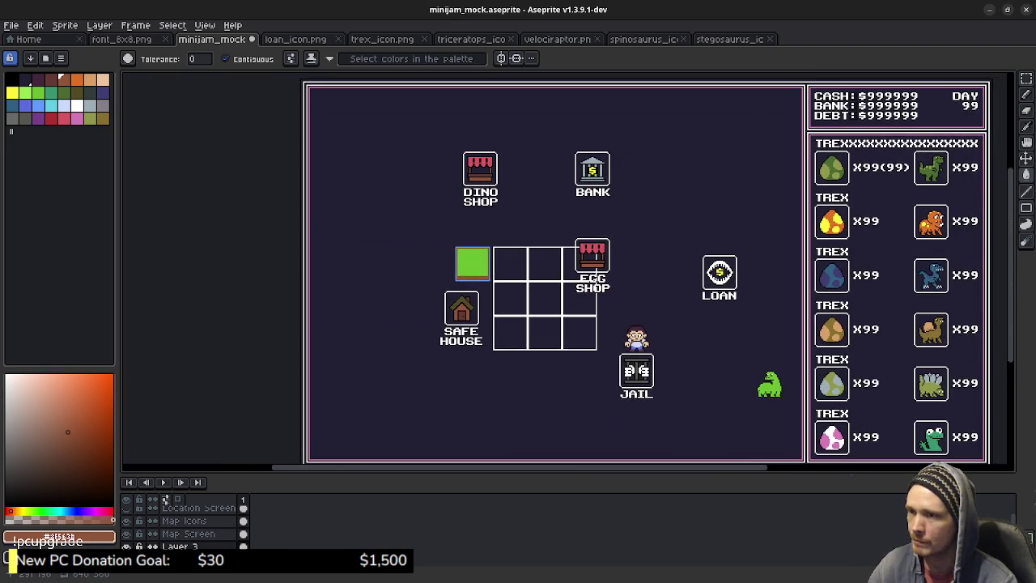
pyautogui.hscroll(2, 614, 274)
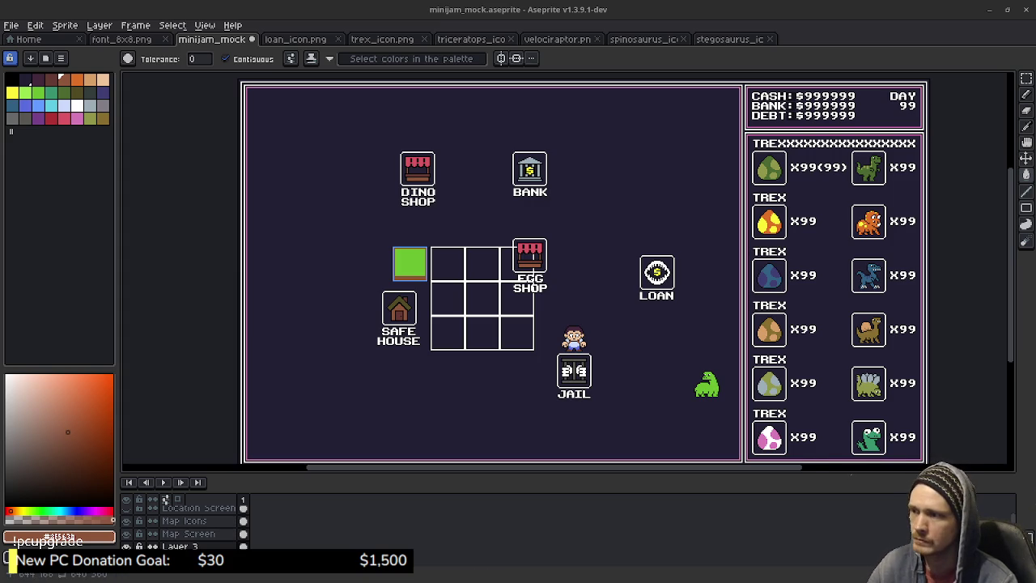
# Hide the tile grid layer and show Layer 2's water-ringed grass islands, with Rectangular Marquee selected
pyautogui.click(126, 546)
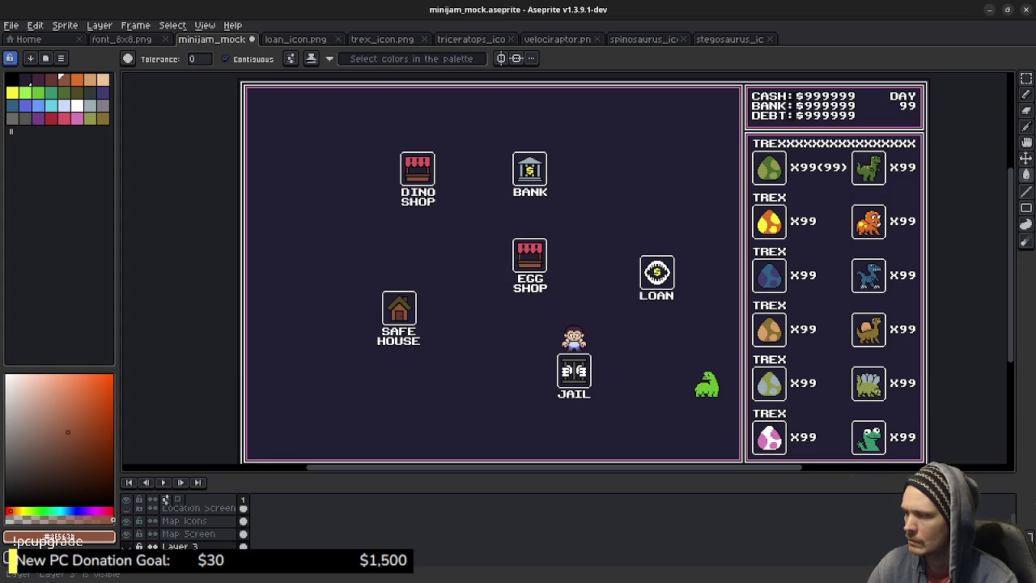
pyautogui.click(125, 559)
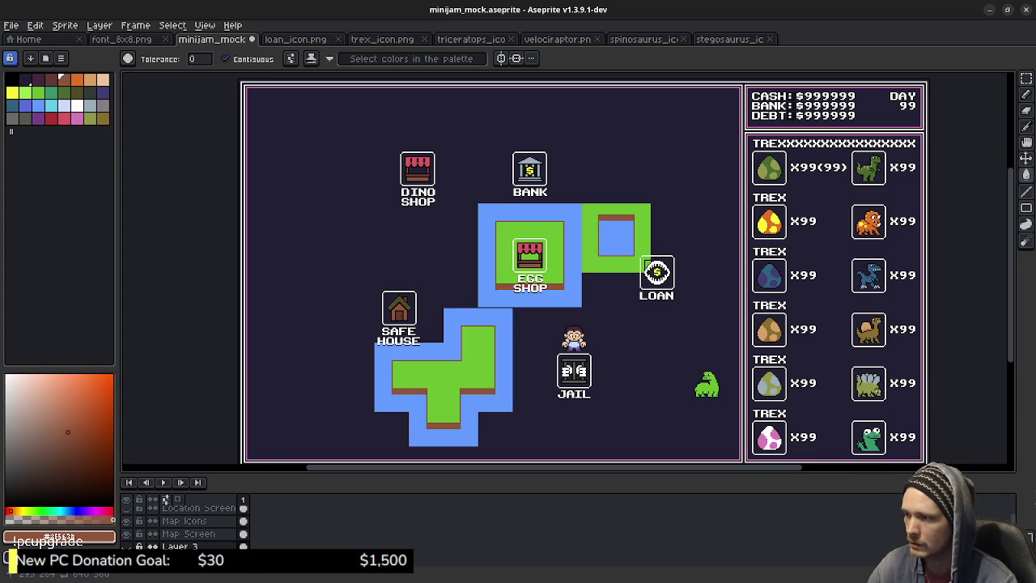
pyautogui.scroll(1, 584, 334)
pyautogui.moveTo(584, 333); pyautogui.dragTo(642, 471)
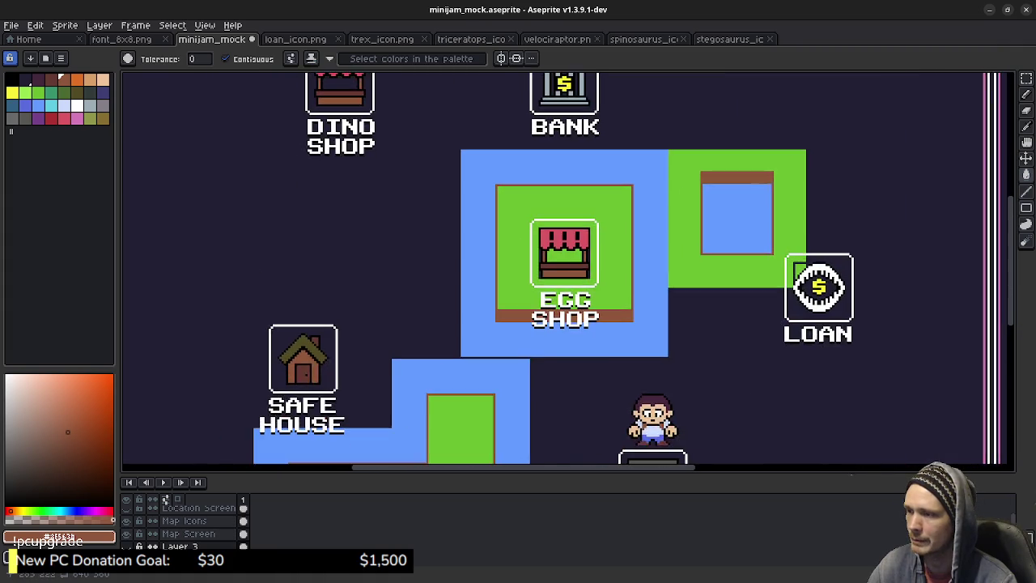
pyautogui.scroll(-2, 567, 267)
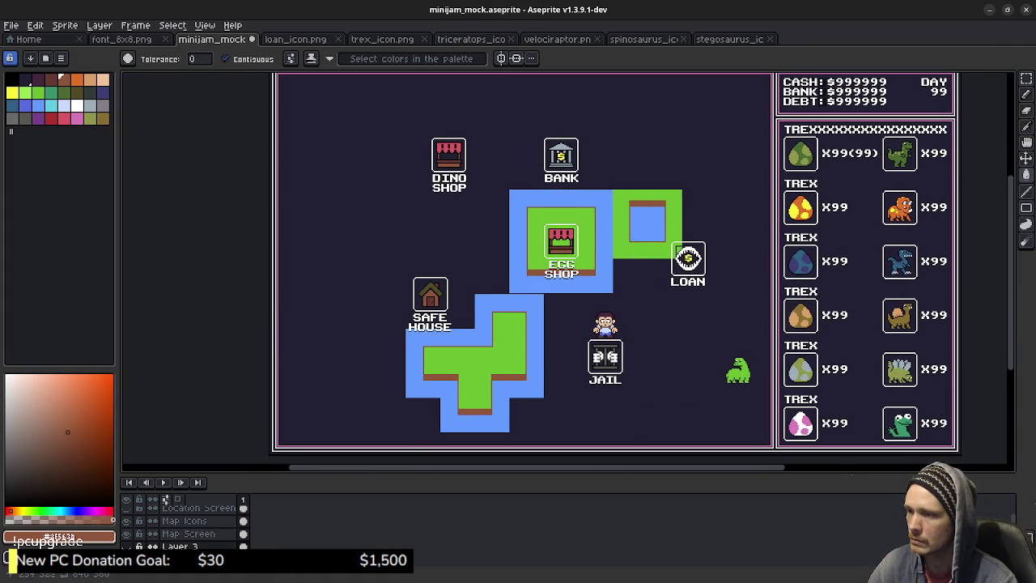
pyautogui.scroll(1, 523, 387)
pyautogui.press('m')
pyautogui.hscroll(2, 572, 285)
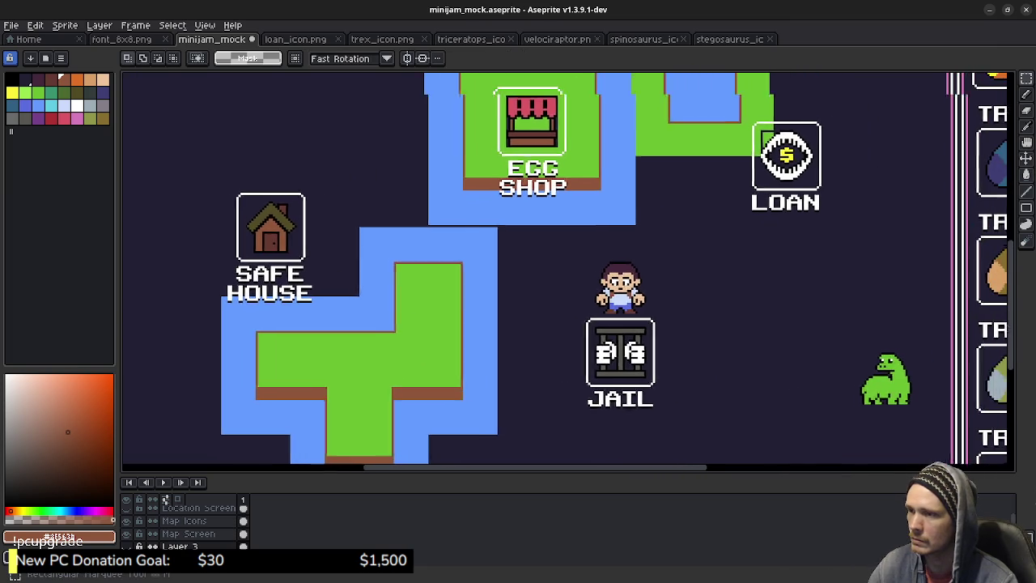
pyautogui.moveTo(571, 285)
pyautogui.mouseDown()
pyautogui.moveTo(781, 349)
pyautogui.moveTo(677, 448)
pyautogui.moveTo(684, 367)
pyautogui.moveTo(707, 332)
pyautogui.mouseUp()
pyautogui.moveTo(403, 299); pyautogui.dragTo(383, 282)
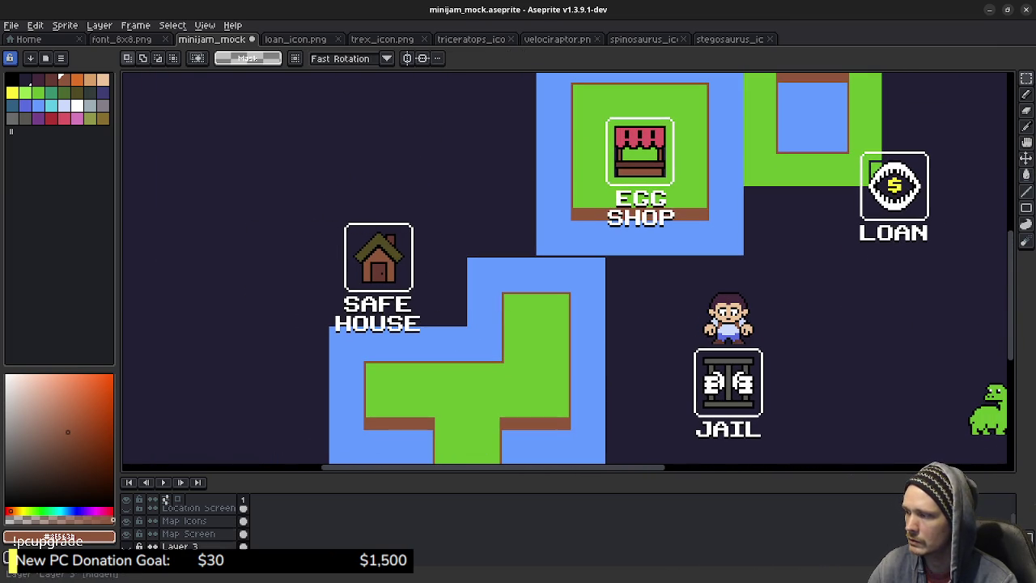
pyautogui.click(189, 534)
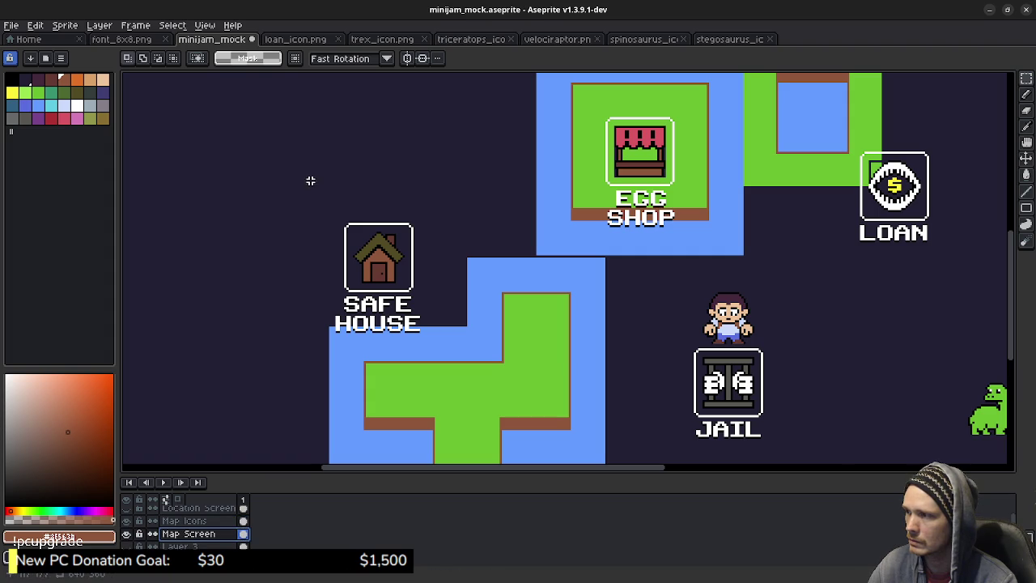
pyautogui.moveTo(306, 190); pyautogui.dragTo(462, 396)
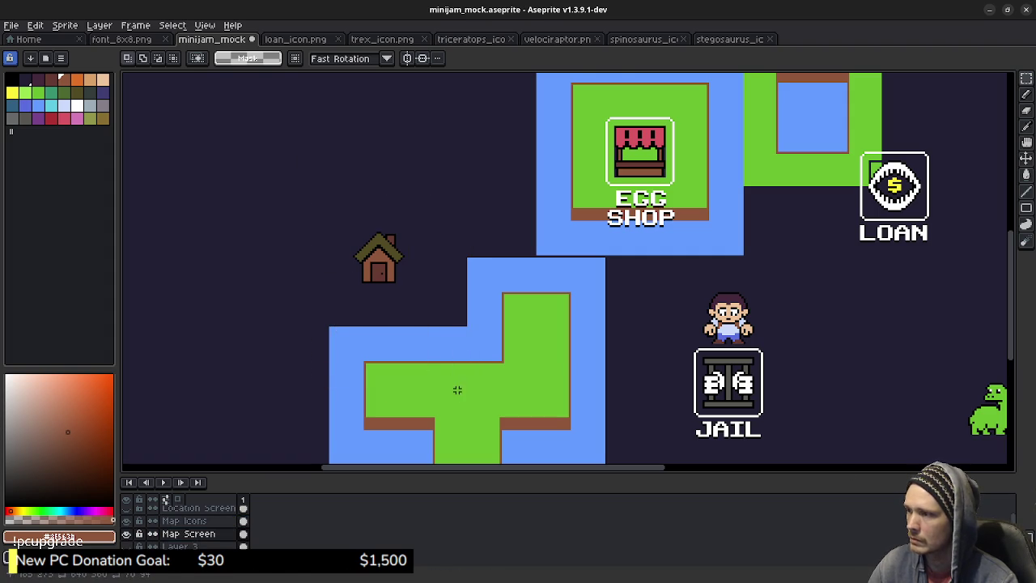
pyautogui.moveTo(381, 292); pyautogui.dragTo(537, 363)
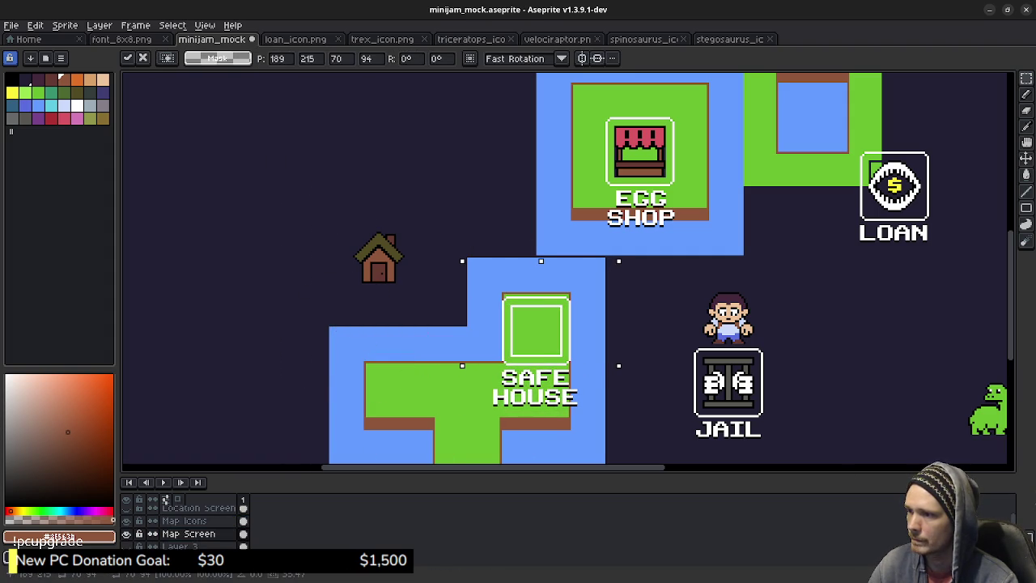
pyautogui.press('Up')
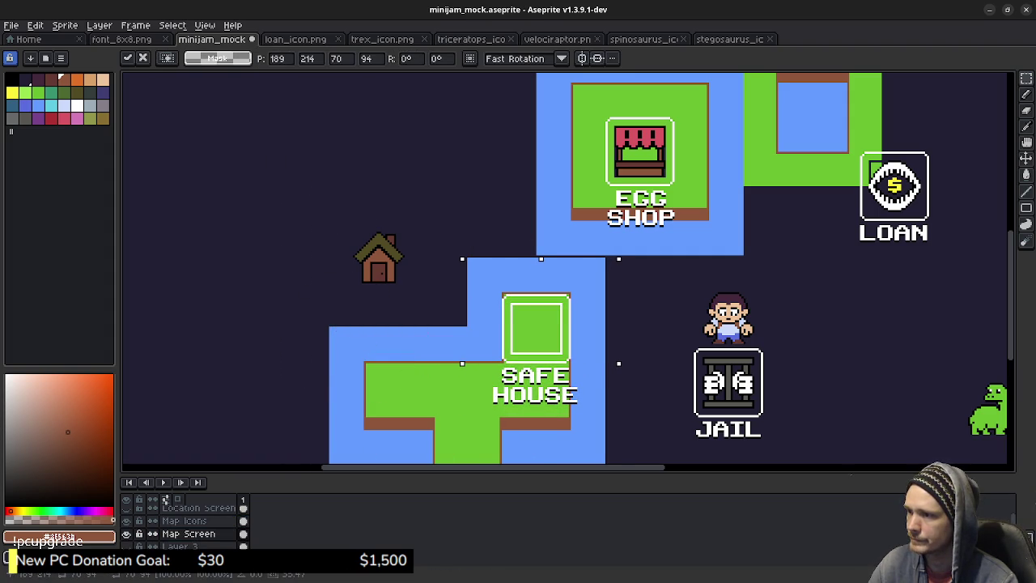
pyautogui.press('Up')
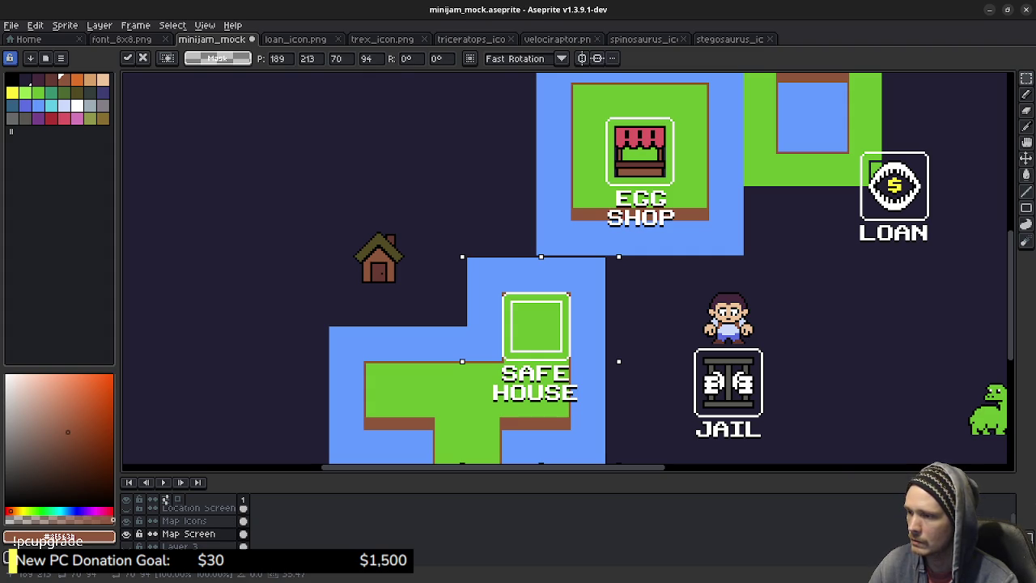
pyautogui.press('Down')
pyautogui.press('Down')
pyautogui.press('Down')
pyautogui.press('Down')
pyautogui.press('Down')
pyautogui.press('Down')
pyautogui.press('Down')
pyautogui.press('Down')
pyautogui.press('Down')
pyautogui.press('Down')
pyautogui.press('Down')
pyautogui.press('Down')
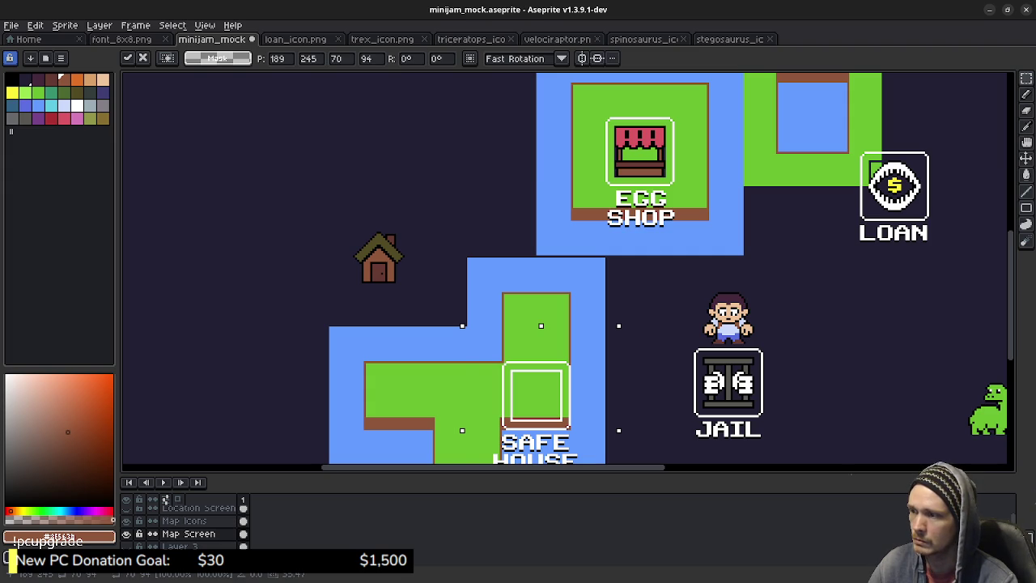
pyautogui.hotkey('ctrl', 'z')
pyautogui.hotkey('ctrl', 'z')
pyautogui.hotkey('ctrl', 'z')
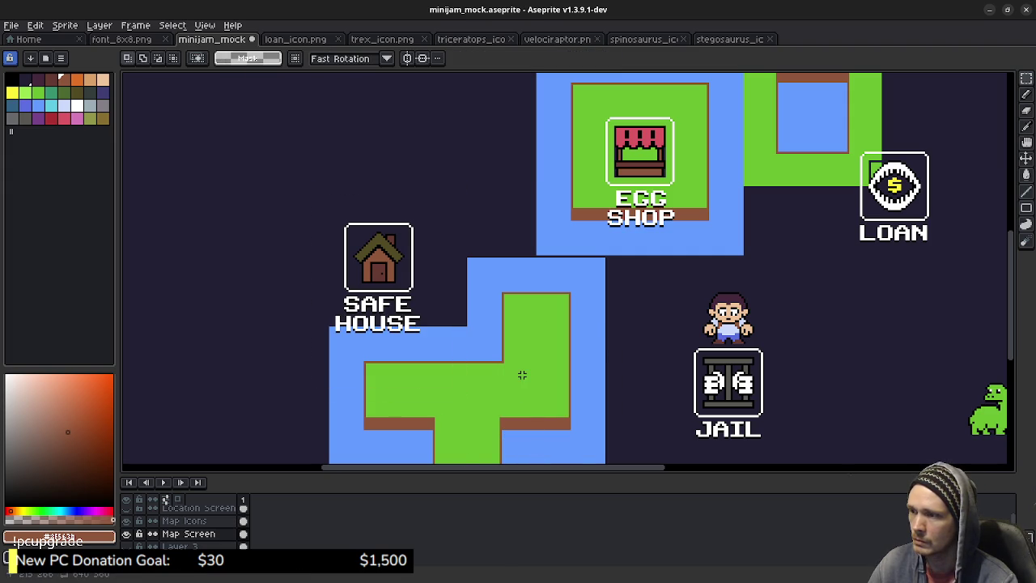
pyautogui.hscroll(1, 566, 356)
pyautogui.scroll(3, 631, 341)
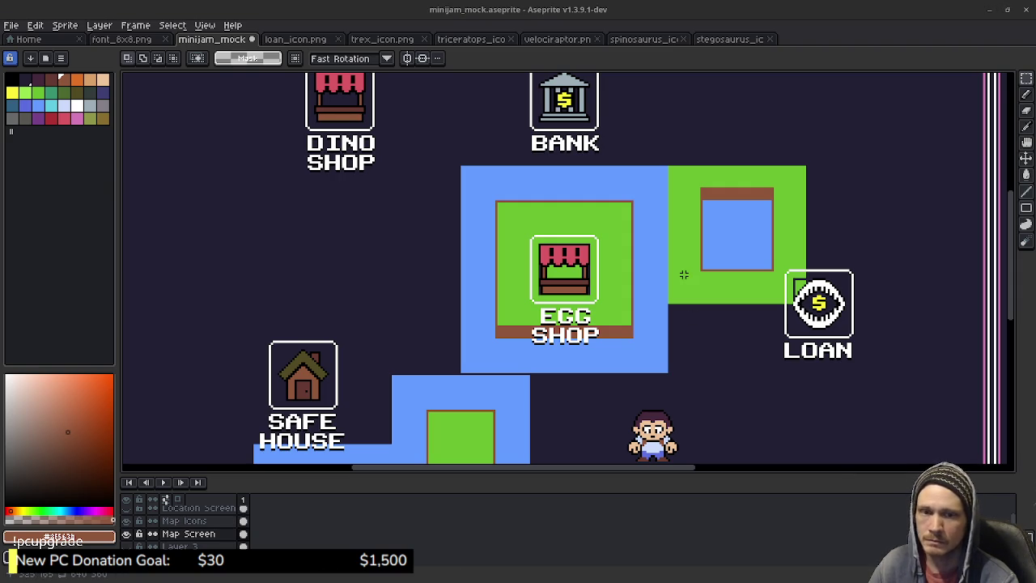
pyautogui.moveTo(631, 320)
pyautogui.mouseDown()
pyautogui.moveTo(649, 328)
pyautogui.moveTo(622, 286)
pyautogui.mouseUp()
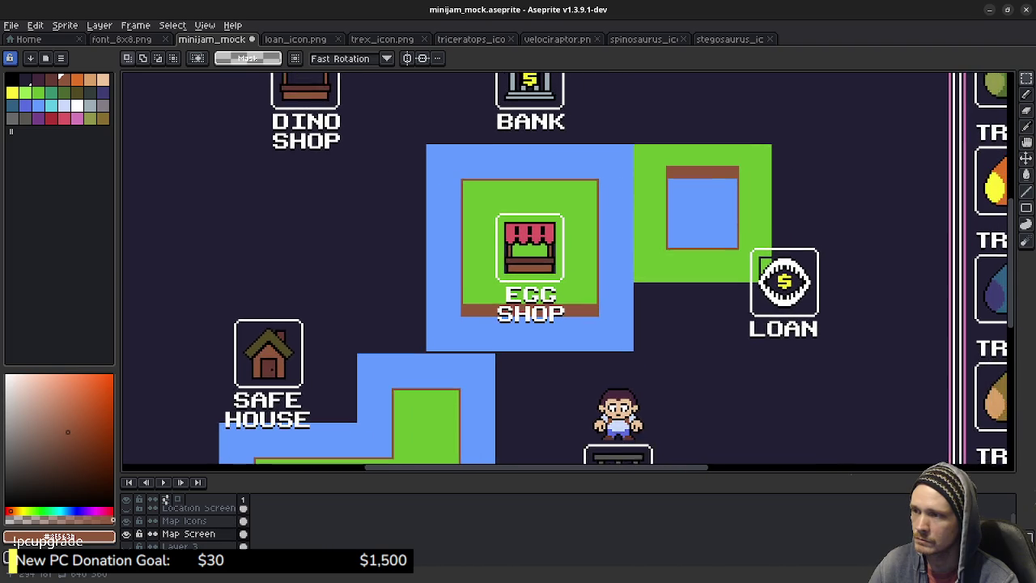
pyautogui.scroll(-2, 579, 253)
pyautogui.scroll(1, 580, 253)
pyautogui.scroll(1, 579, 253)
pyautogui.moveTo(597, 317); pyautogui.dragTo(579, 317)
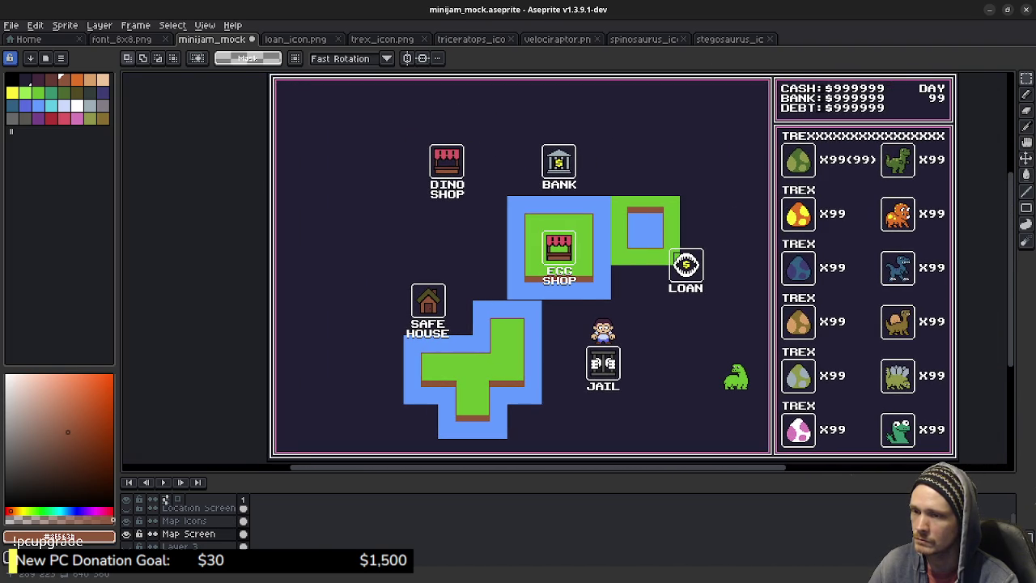
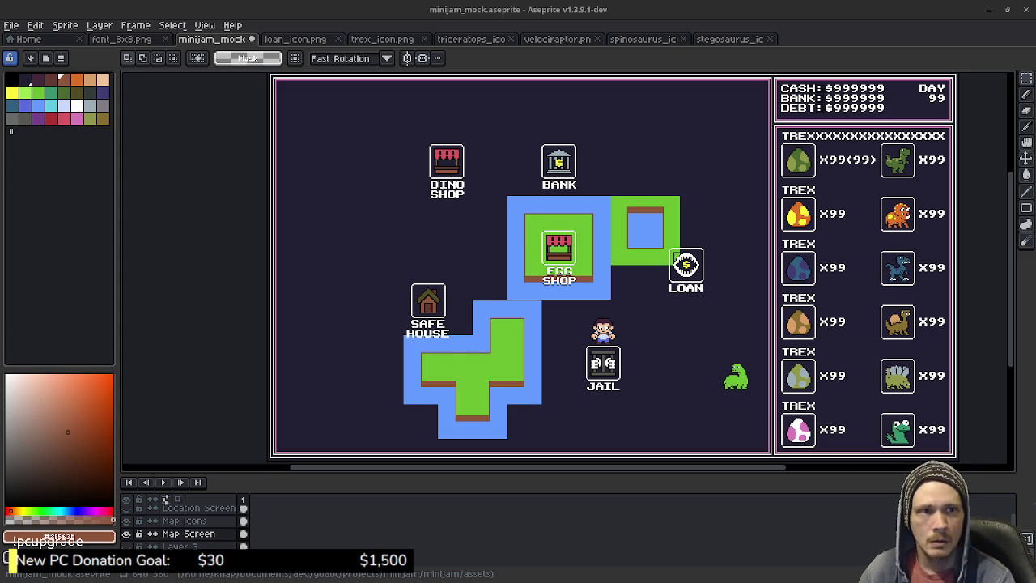
# Switch from Aseprite to the Super Mario Bros. 3 World Maps.png reference image
pyautogui.hotkey('alt', 'Tab')
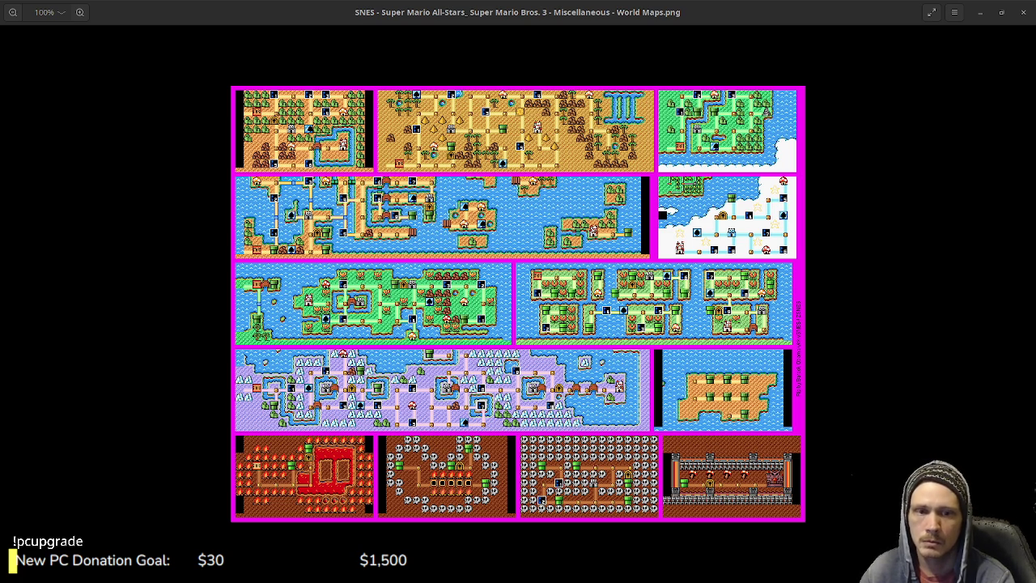
# Zoom into the Super Mario Bros. 3 world maps and pan left across the worlds
pyautogui.hotkey('ctrl', '+')
pyautogui.scroll(3, 423, 304)
pyautogui.scroll(3, 424, 304)
pyautogui.scroll(2, 423, 304)
pyautogui.hscroll(-1, 518, 304)
pyautogui.hscroll(-1, 518, 304)
pyautogui.hscroll(-3, 518, 303)
pyautogui.hscroll(-1, 518, 304)
pyautogui.hscroll(-1, 518, 303)
# Pan down and back across the world maps, then bring up the Excalidraw design notes
pyautogui.scroll(-2, 519, 304)
pyautogui.scroll(-1, 518, 304)
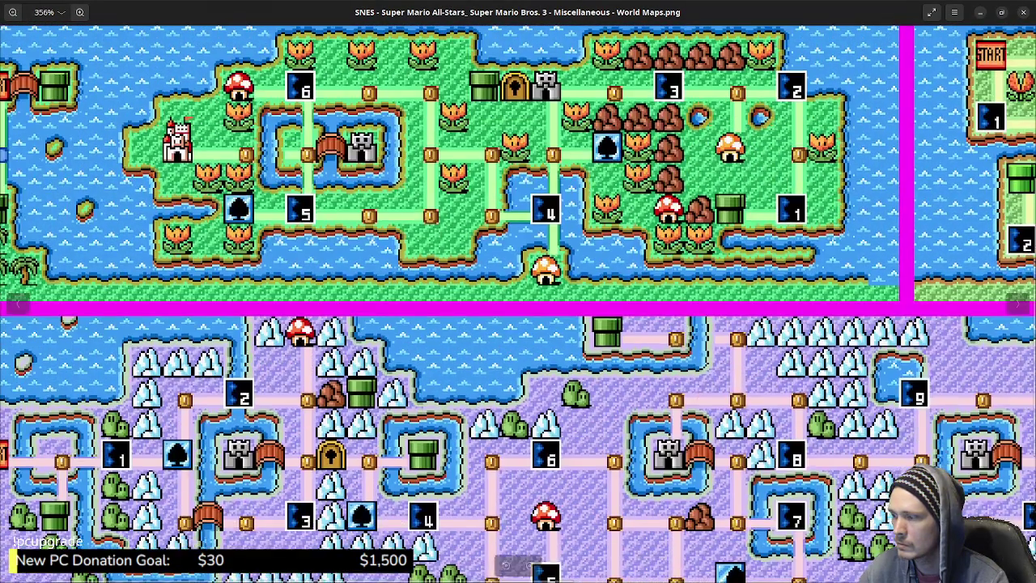
pyautogui.scroll(-3, 518, 304)
pyautogui.hscroll(-1, 518, 304)
pyautogui.scroll(-3, 518, 303)
pyautogui.hscroll(1, 518, 304)
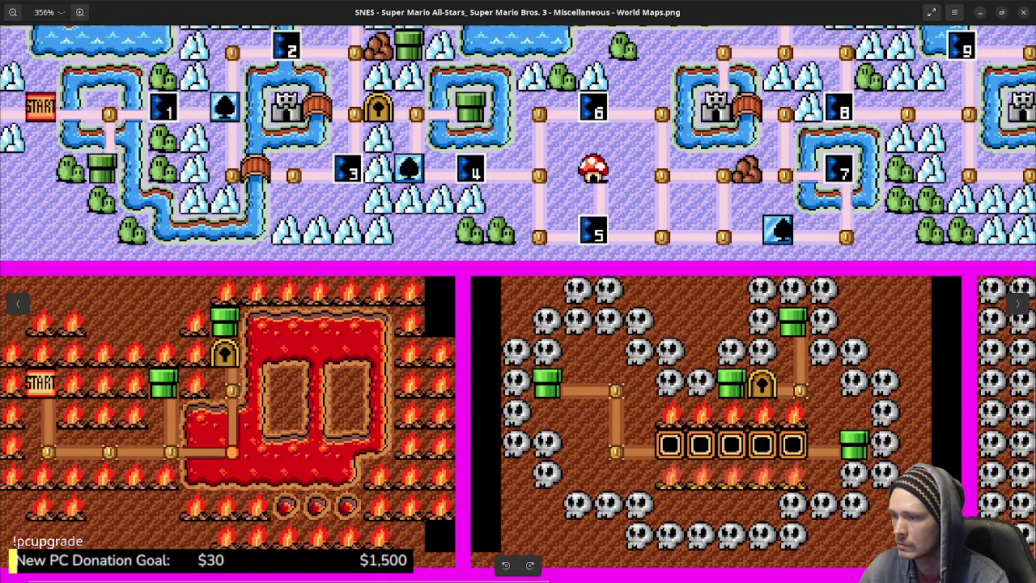
pyautogui.scroll(5, 518, 303)
pyautogui.hscroll(1, 518, 303)
pyautogui.scroll(3, 518, 303)
pyautogui.hscroll(3, 518, 304)
pyautogui.scroll(2, 518, 303)
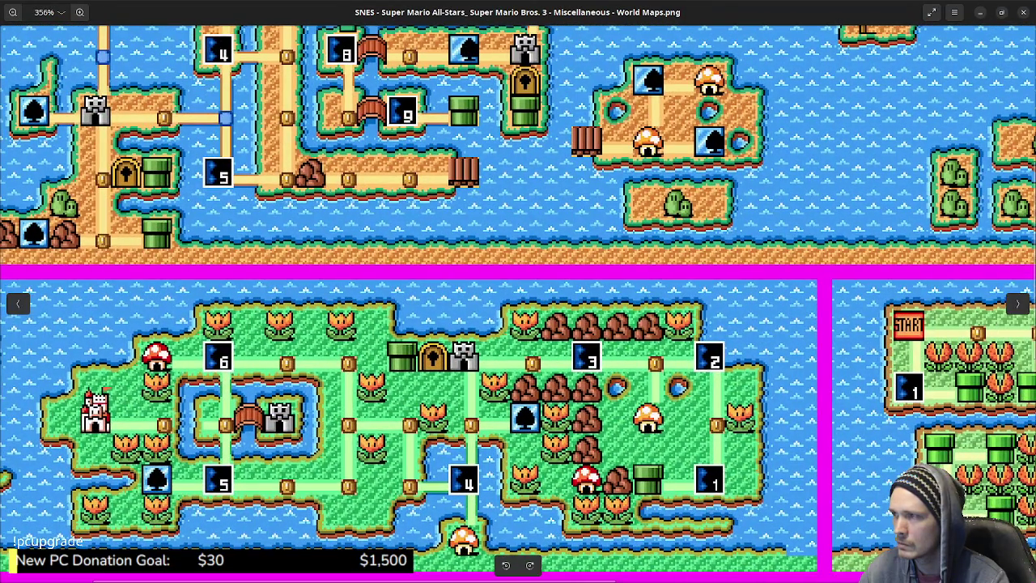
pyautogui.scroll(2, 518, 303)
pyautogui.hscroll(2, 518, 304)
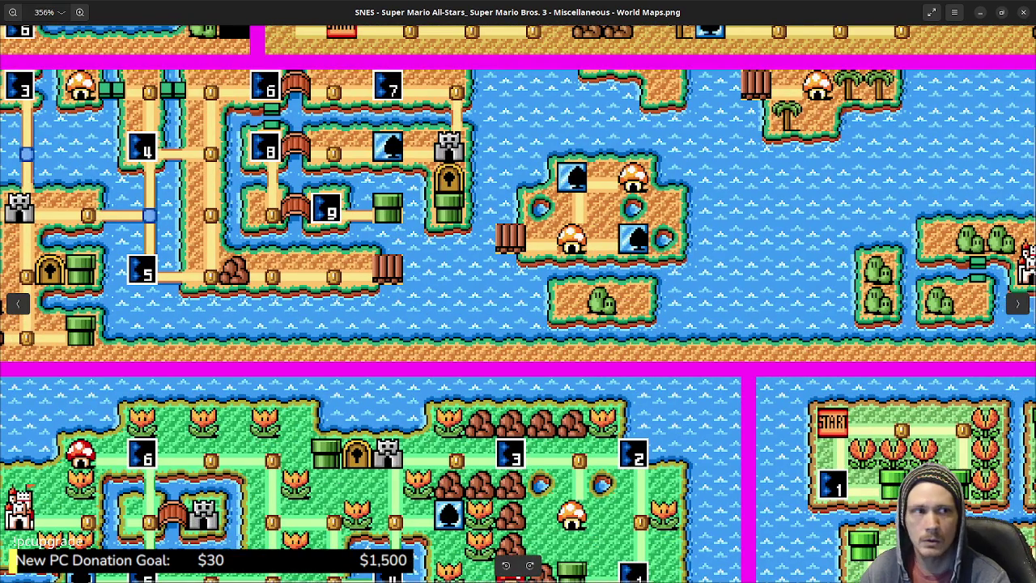
pyautogui.hotkey('alt', 'F4')
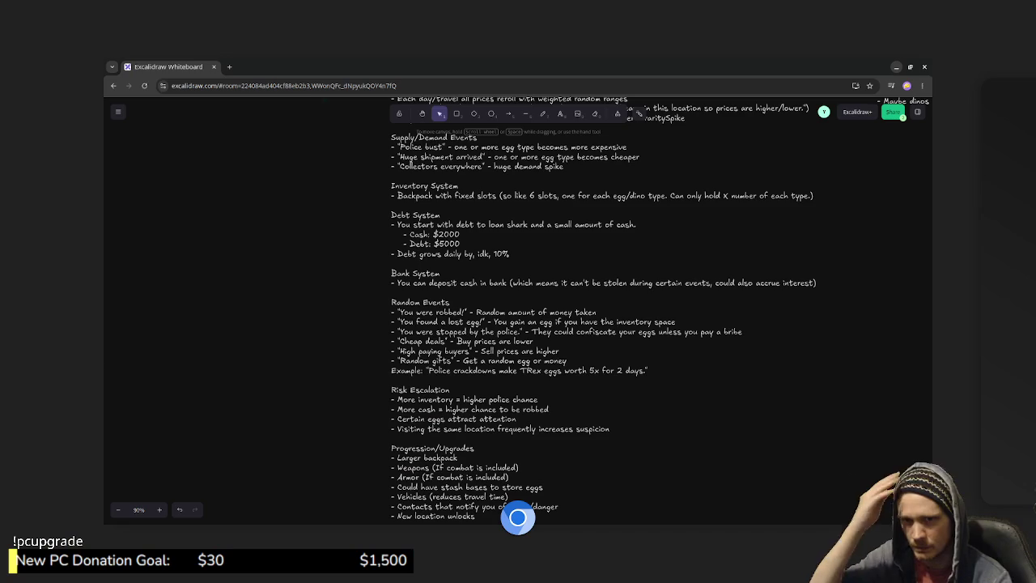
# Glance back at the world-map reference, then return to Aseprite's minijam_mock map mockup
pyautogui.hotkey('alt', 'Tab')
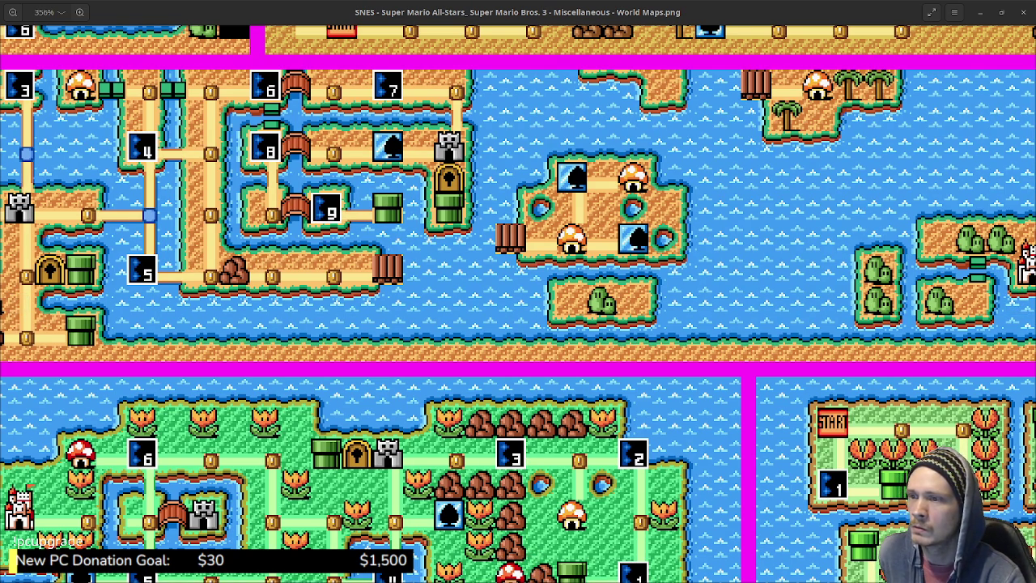
pyautogui.scroll(-1, 732, 297)
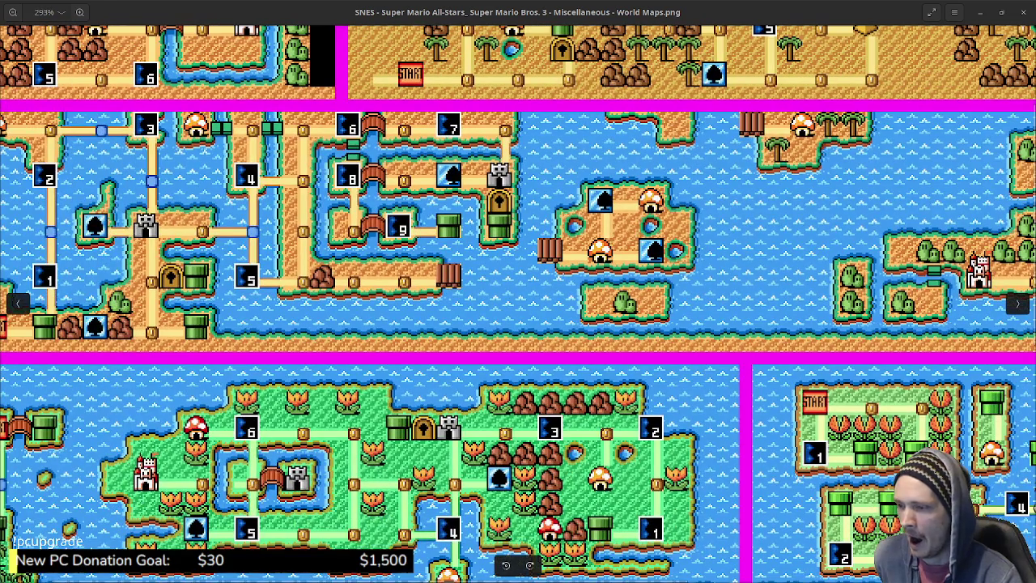
pyautogui.hotkey('alt', 'Tab')
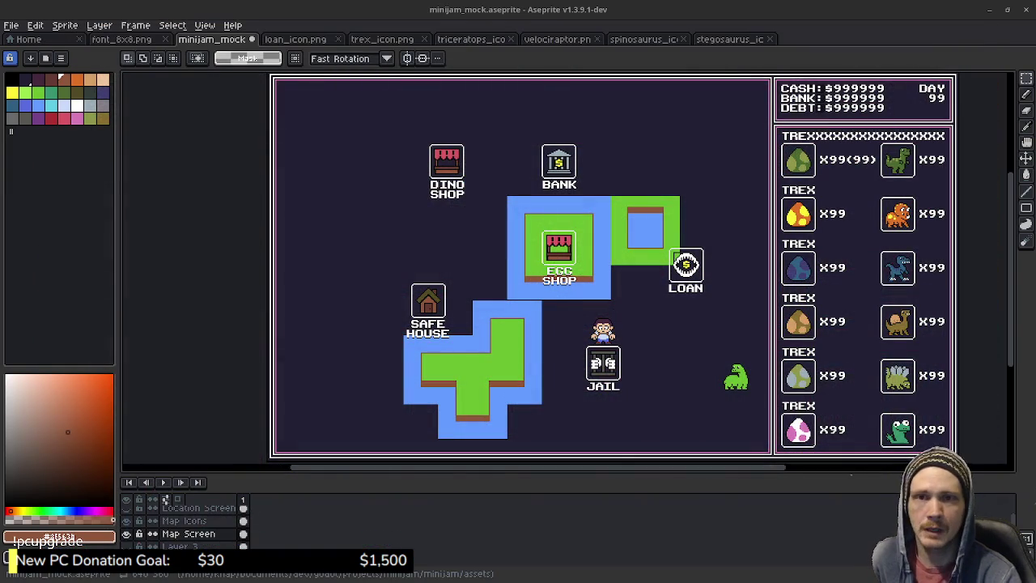